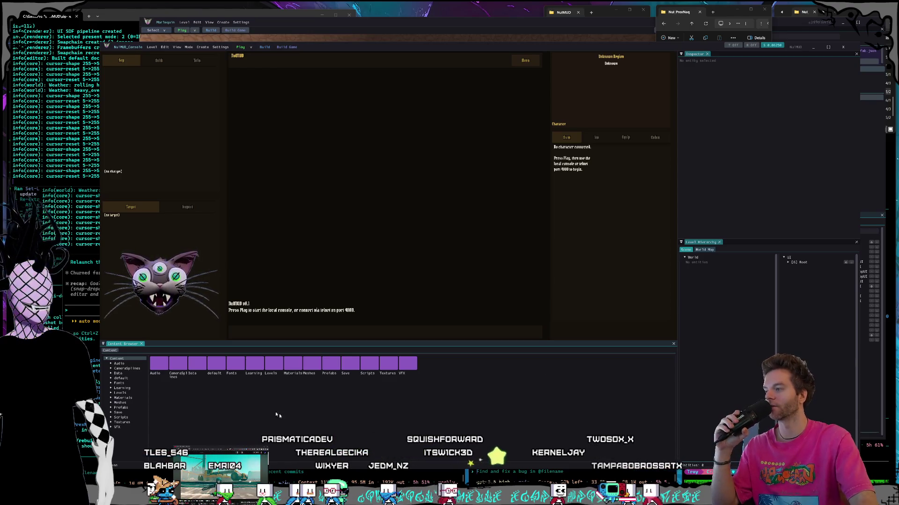
# Open the Data folder in the project's Content Browser.
pyautogui.doubleClick(193, 363)
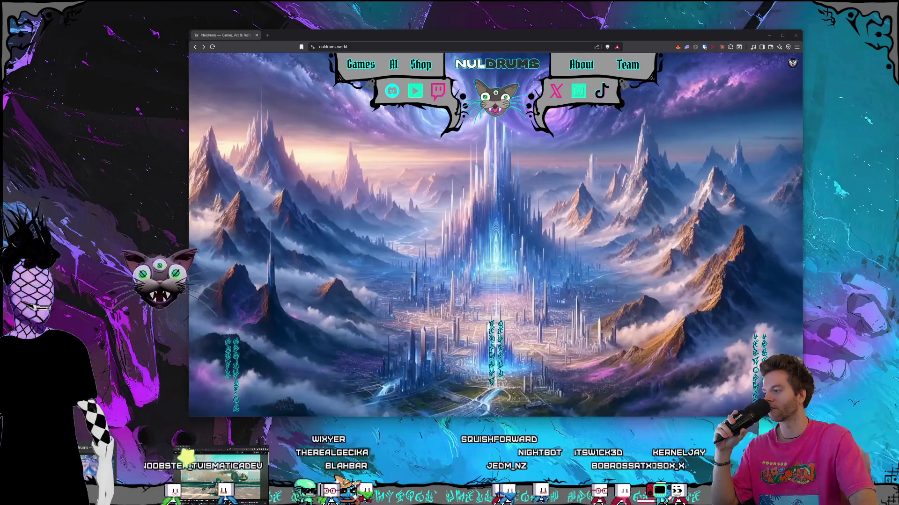
# Switch to the Nuldrums website and open the NulMUD page under Games.
pyautogui.hotkey('alt', 'Tab')
pyautogui.click(349, 64)
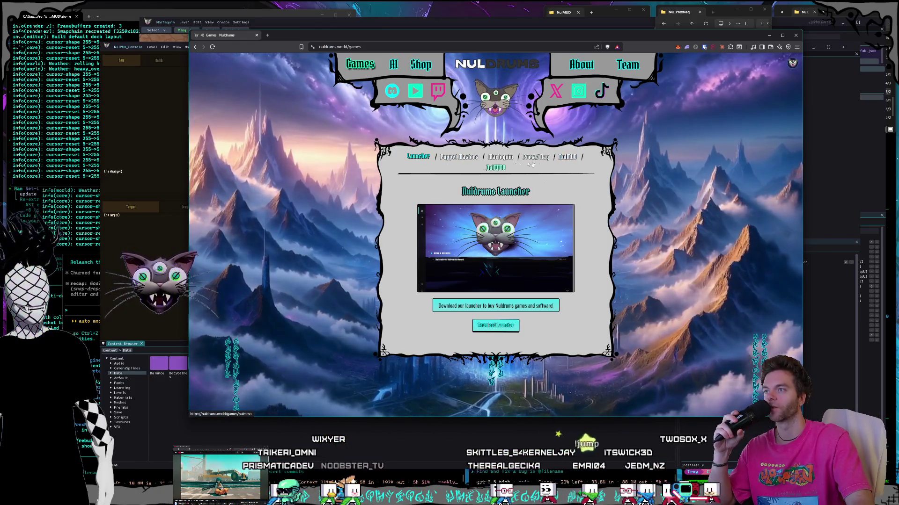
pyautogui.click(567, 157)
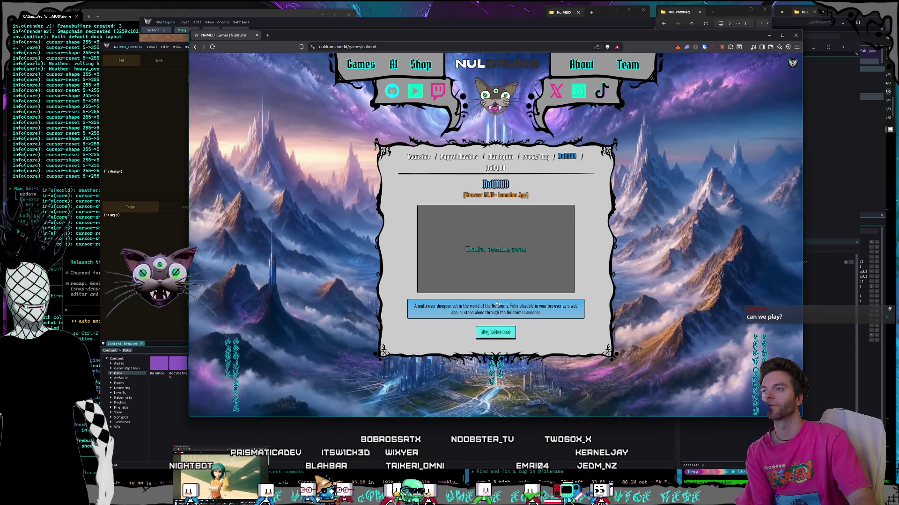
# Look at the NulMMO page, return to NulMUD, and start Play in Browser.
pyautogui.click(488, 168)
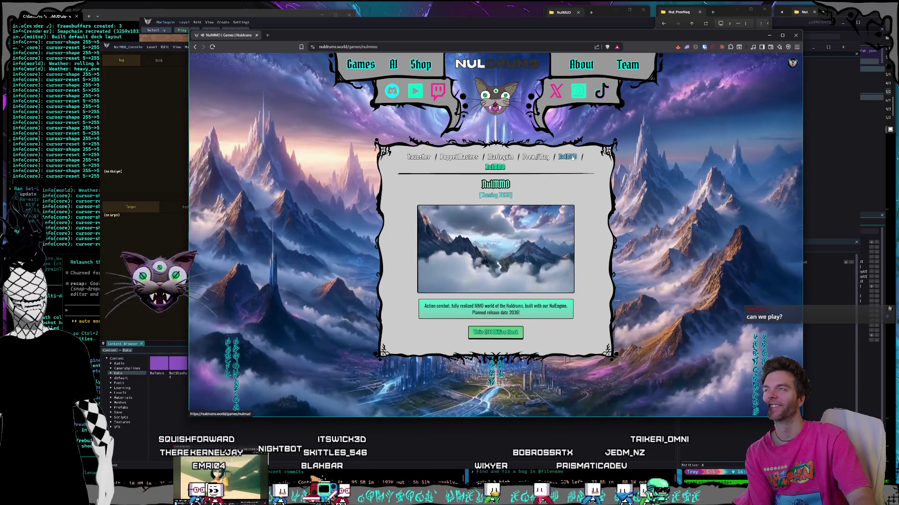
pyautogui.click(572, 158)
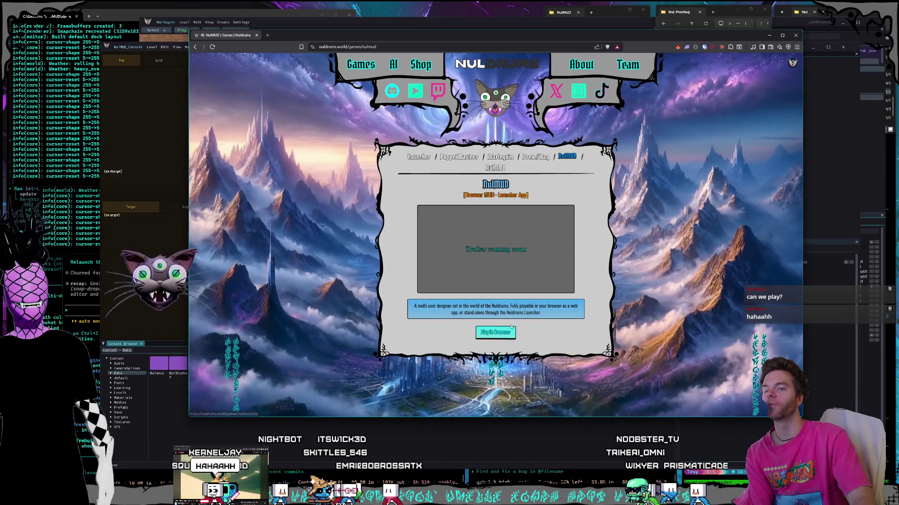
pyautogui.click(489, 333)
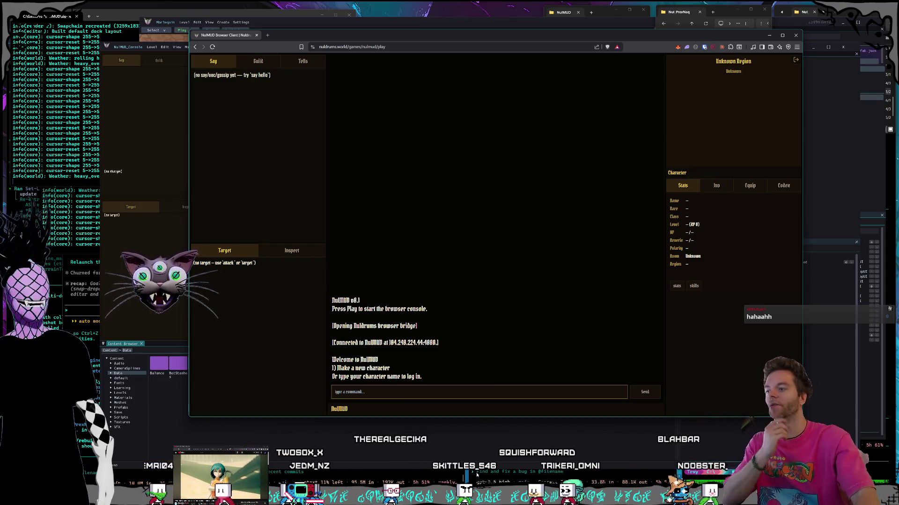
# Switch back from the browser client to the NulMUD editor window.
pyautogui.hotkey('alt', 'Tab')
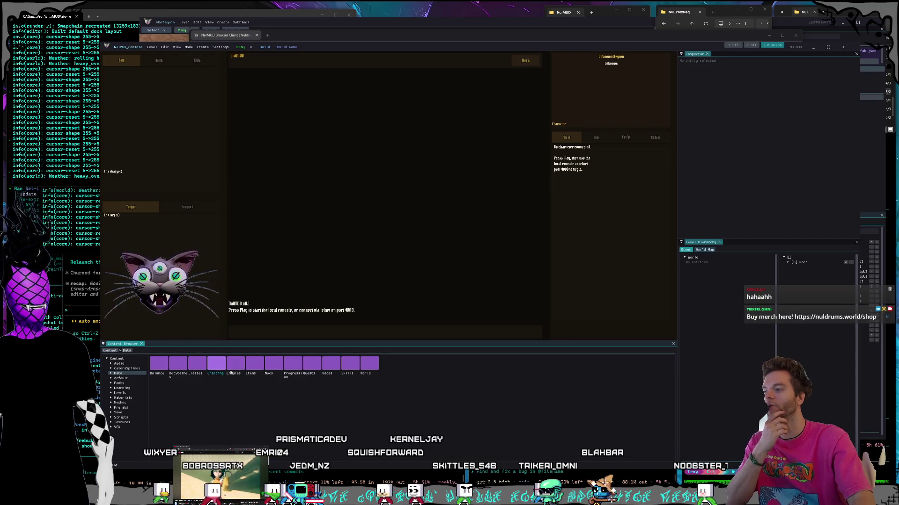
# Open the World data folder and its Rooms entry to display the room map.
pyautogui.click(190, 366)
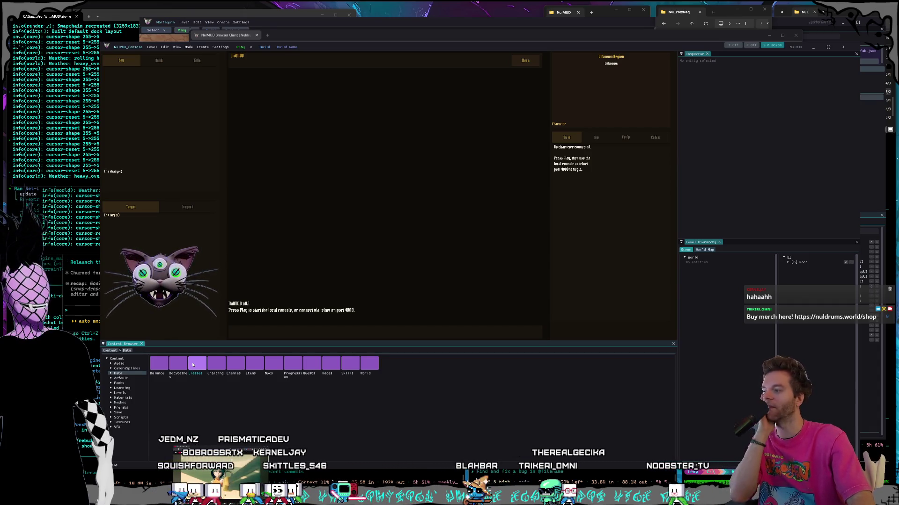
pyautogui.click(178, 364)
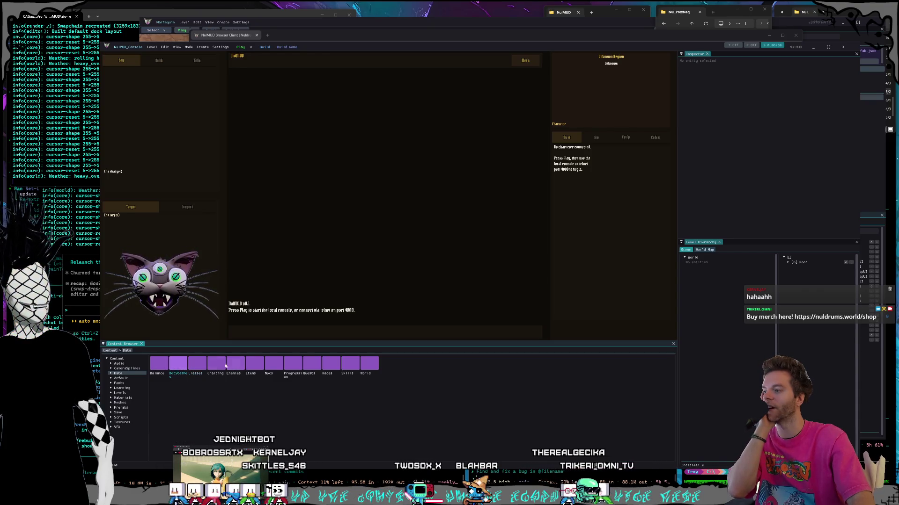
pyautogui.doubleClick(369, 364)
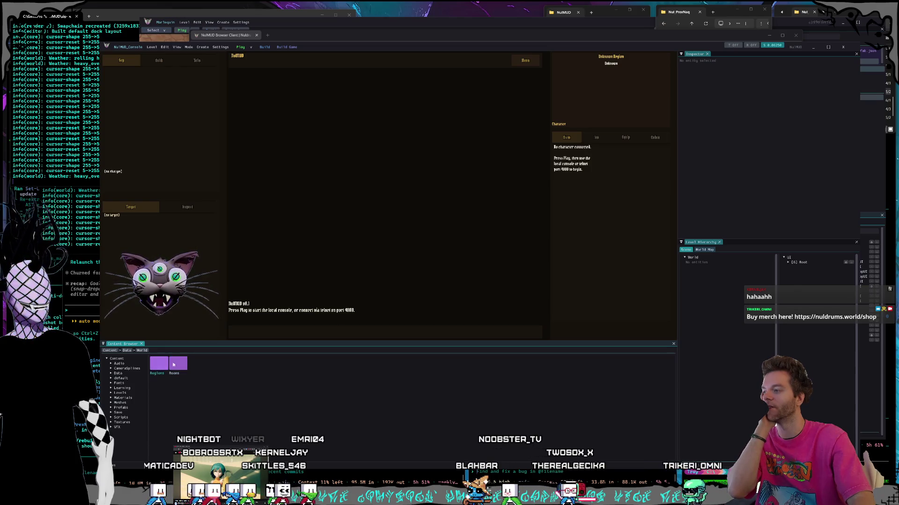
pyautogui.doubleClick(173, 364)
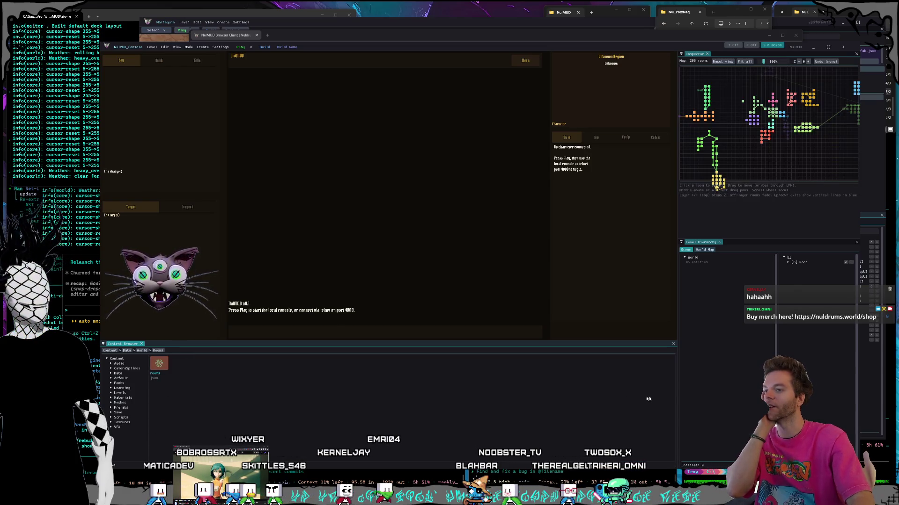
# Enlarge the room map panel by widening and heightening it, then zoom the view.
pyautogui.moveTo(677, 399)
pyautogui.mouseDown()
pyautogui.moveTo(367, 375)
pyautogui.moveTo(213, 337)
pyautogui.mouseUp()
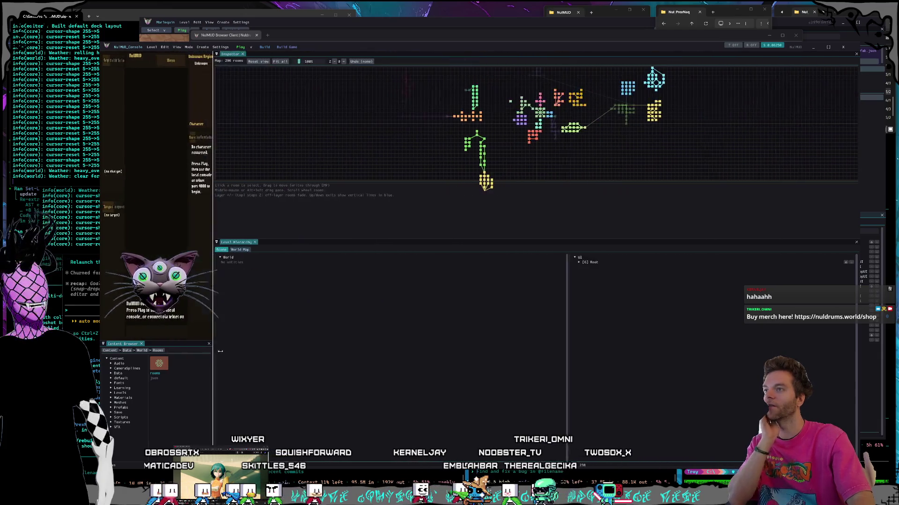
pyautogui.moveTo(440, 240); pyautogui.dragTo(440, 423)
pyautogui.scroll(2, 543, 225)
pyautogui.scroll(15, 543, 225)
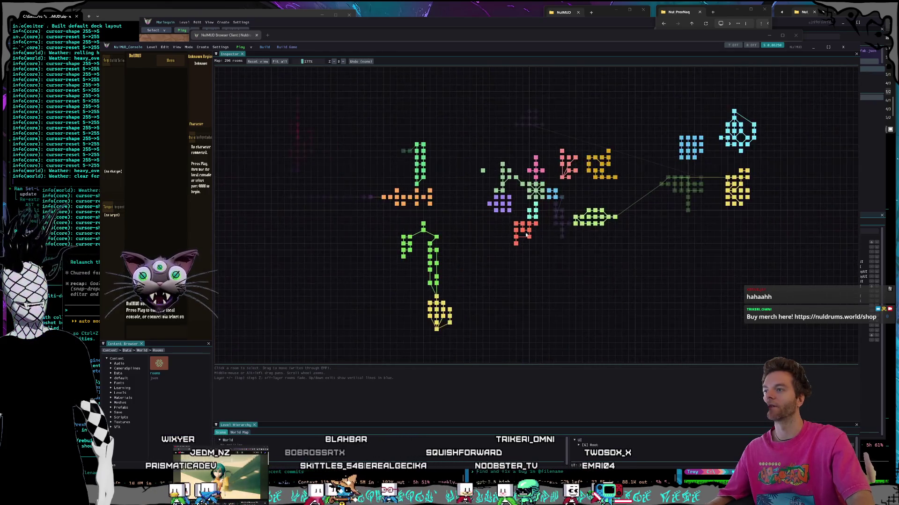
pyautogui.scroll(-3, 462, 229)
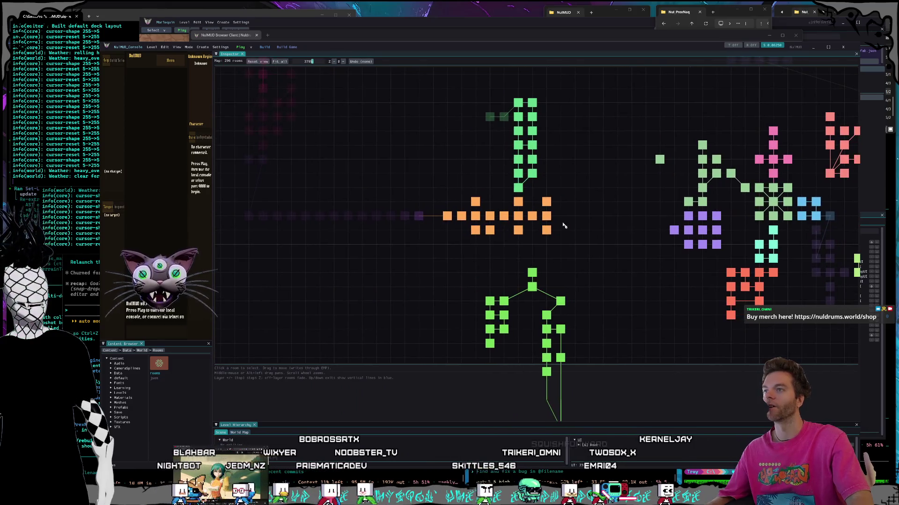
# Inspect the orange crossroads rooms, selecting West Gate Highway and then Wildflower Knoll.
pyautogui.click(517, 216)
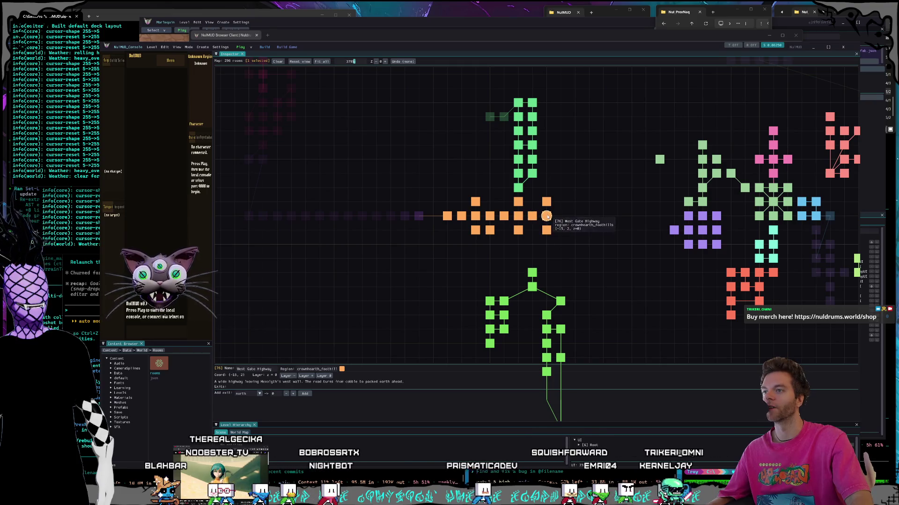
pyautogui.click(546, 215)
pyautogui.scroll(-3, 506, 220)
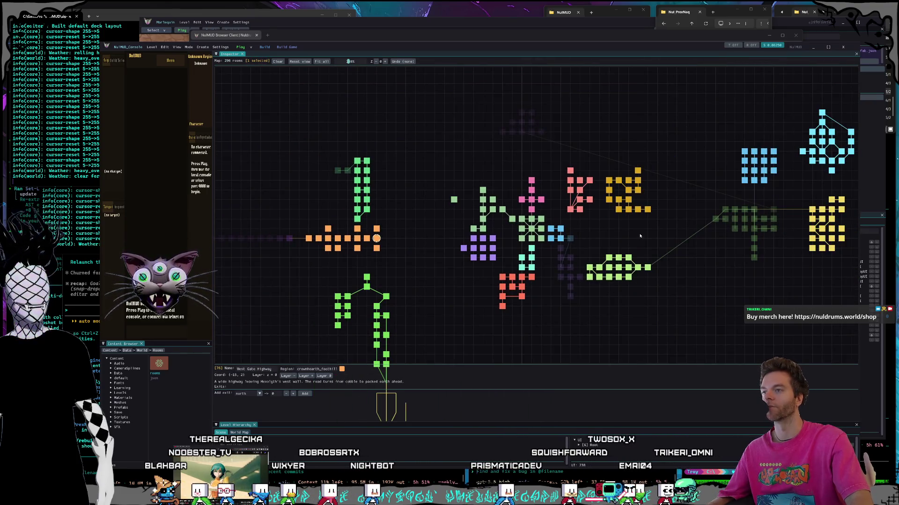
pyautogui.scroll(5, 515, 239)
pyautogui.press('Escape')
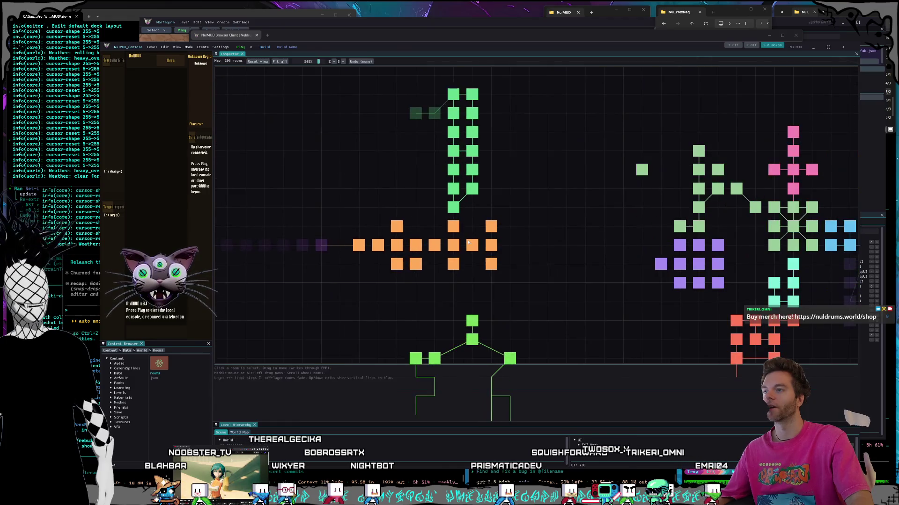
pyautogui.click(470, 244)
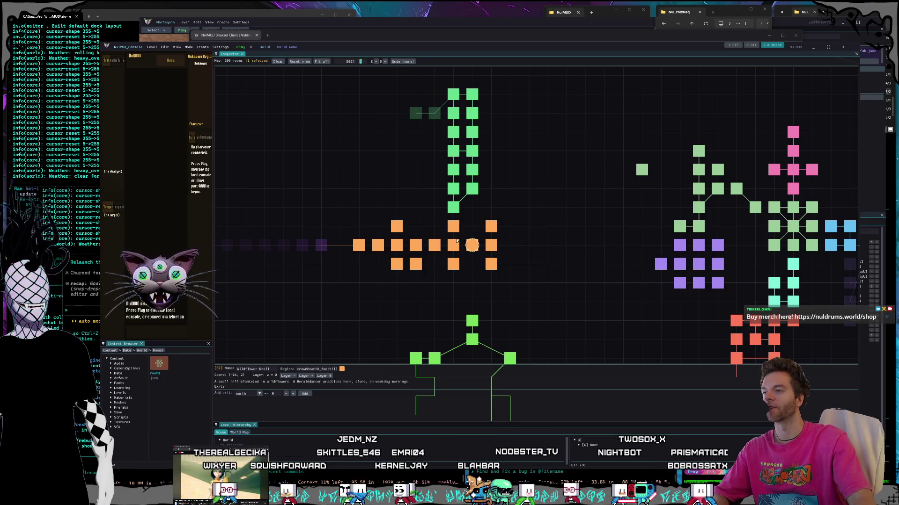
pyautogui.rightClick(468, 243)
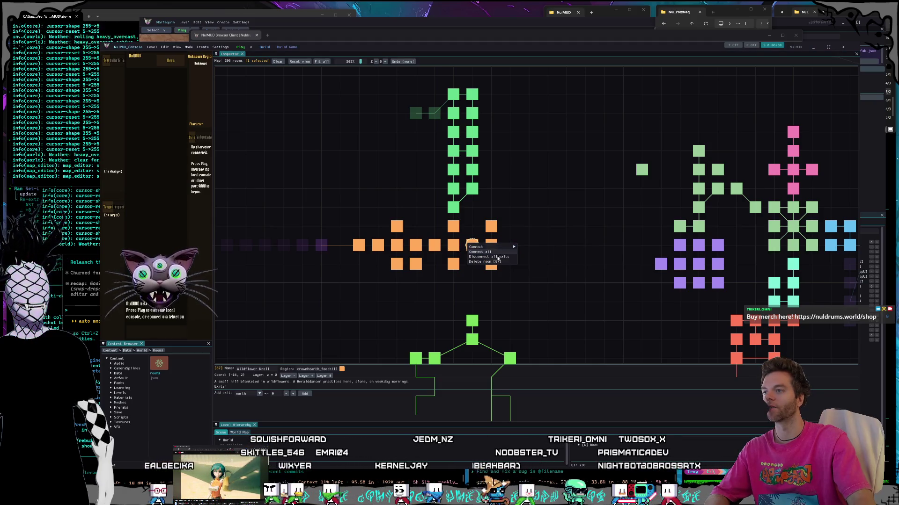
# Connect Wildflower Knoll to all neighbours and check exits on Bramble Hollow and Old Hermit's Cottage.
pyautogui.click(487, 252)
pyautogui.click(453, 226)
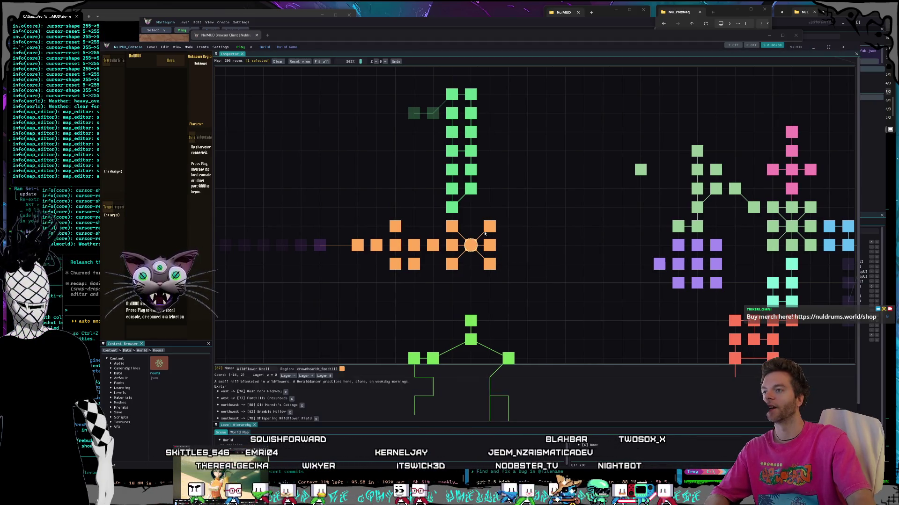
pyautogui.click(474, 246)
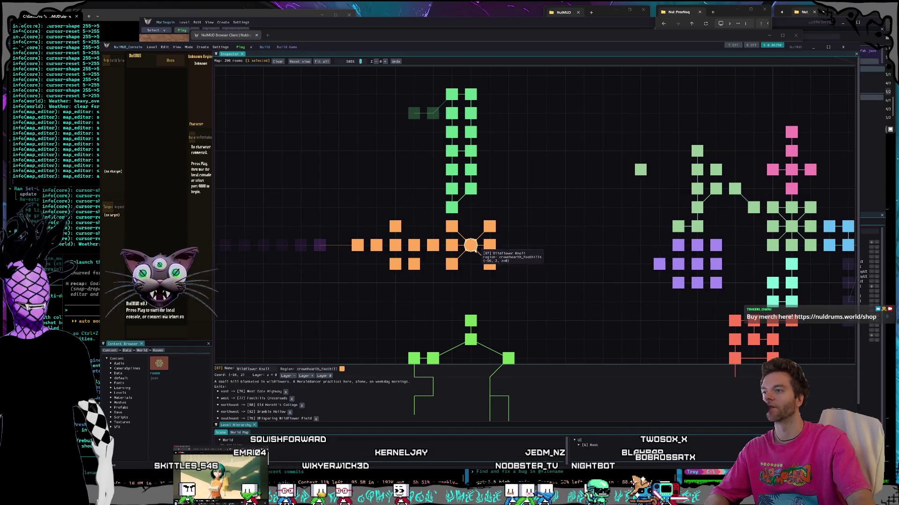
pyautogui.click(482, 263)
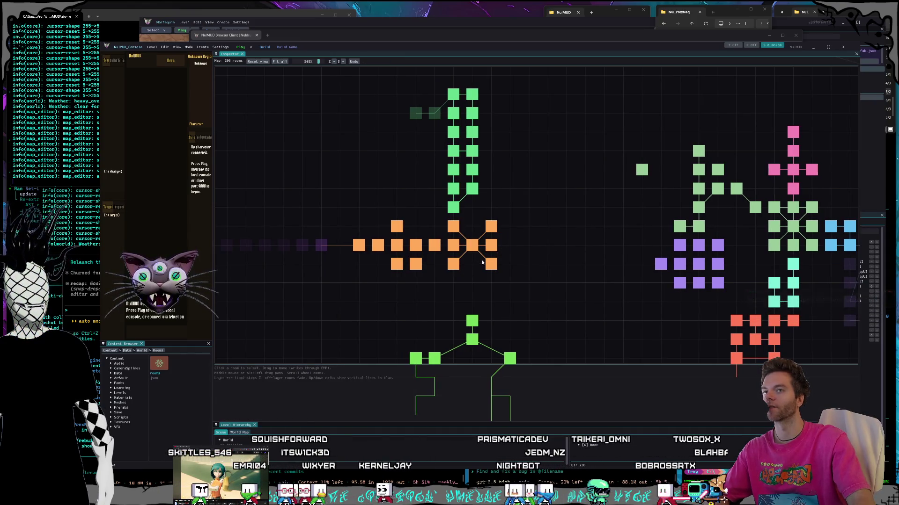
pyautogui.click(488, 267)
pyautogui.click(491, 226)
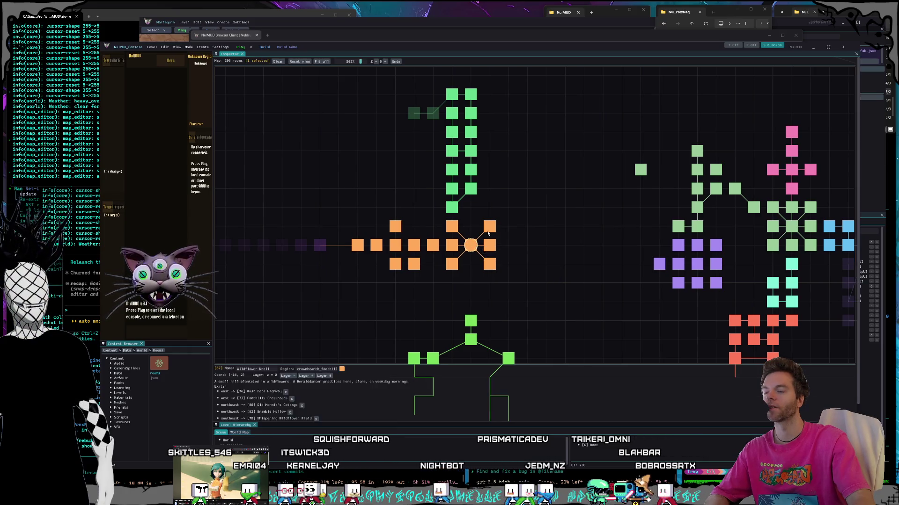
pyautogui.click(473, 246)
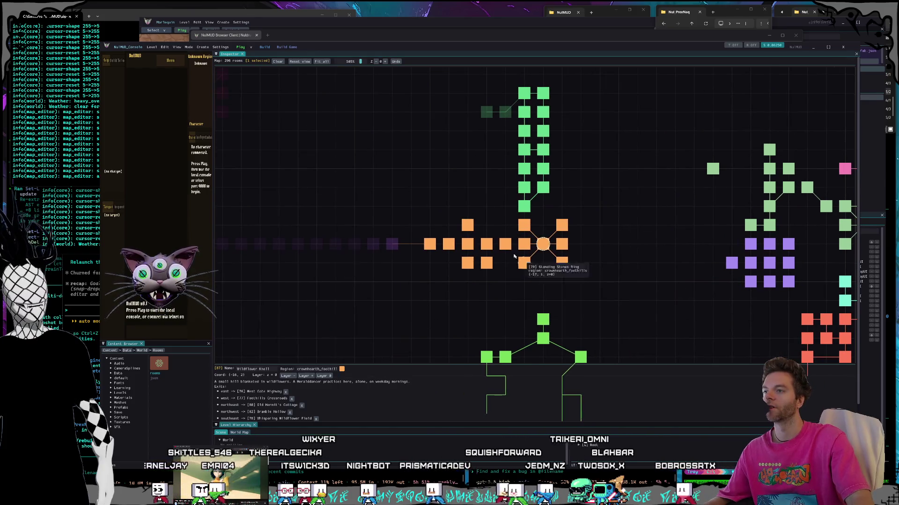
# Connect Lichen Ridge to all its neighbours and pan across the right-hand room clusters.
pyautogui.click(507, 244)
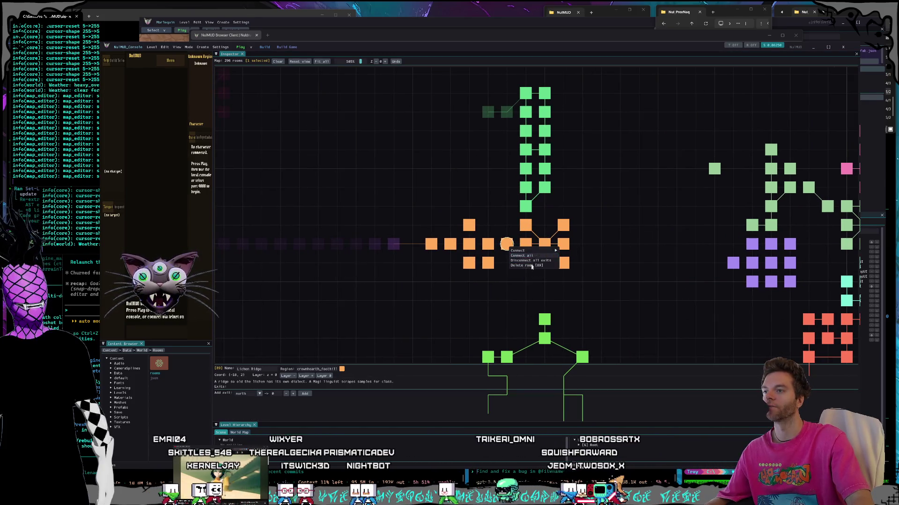
pyautogui.moveTo(504, 282); pyautogui.dragTo(537, 290)
pyautogui.click(642, 291)
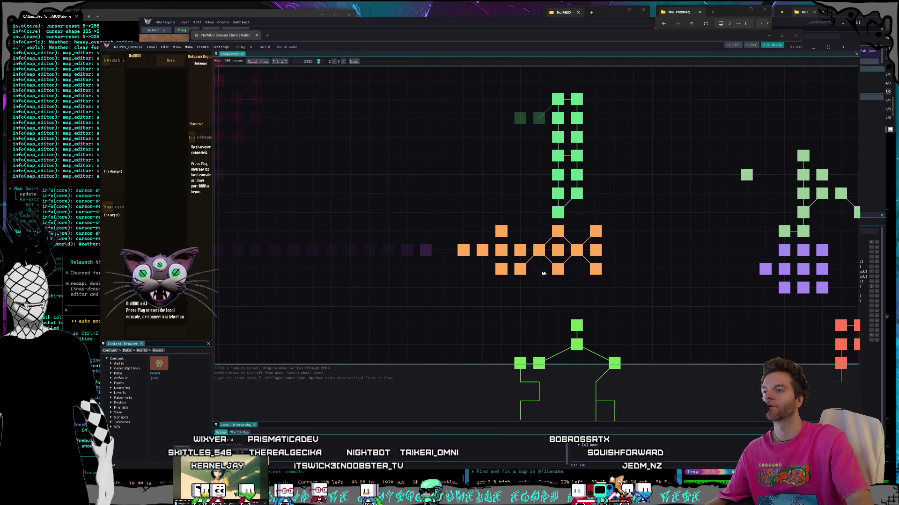
pyautogui.scroll(-4, 448, 241)
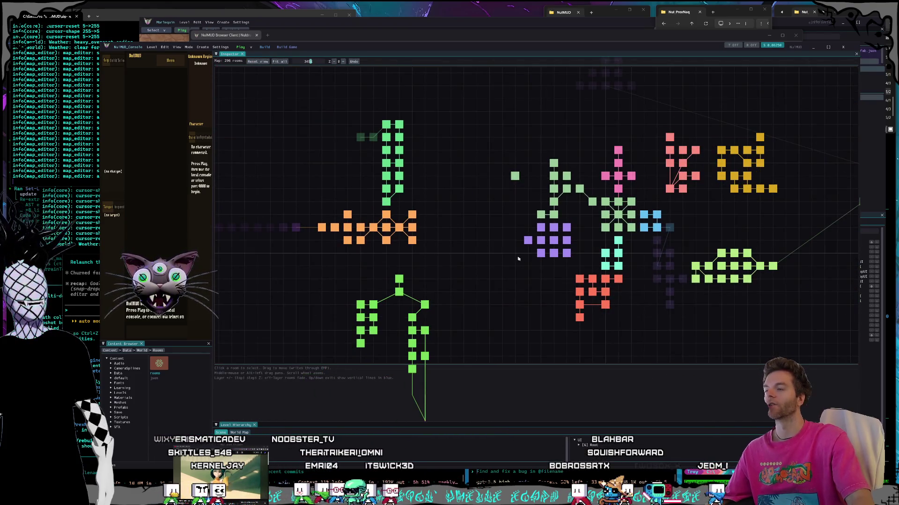
pyautogui.moveTo(509, 256); pyautogui.dragTo(493, 263)
pyautogui.scroll(2, 394, 245)
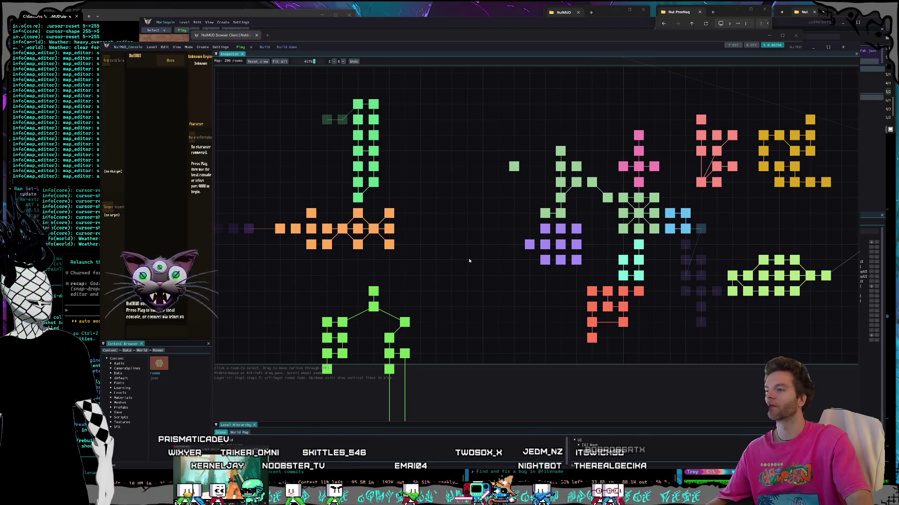
pyautogui.moveTo(569, 303); pyautogui.dragTo(436, 296)
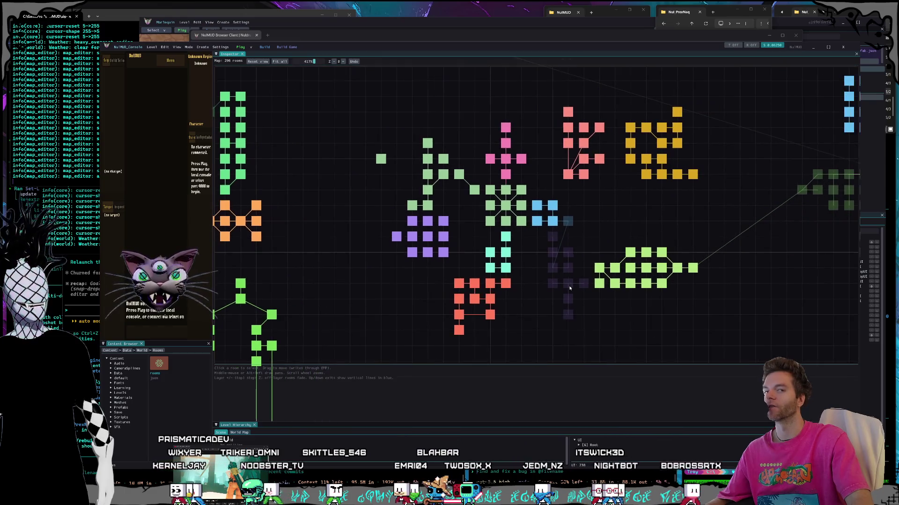
pyautogui.click(387, 38)
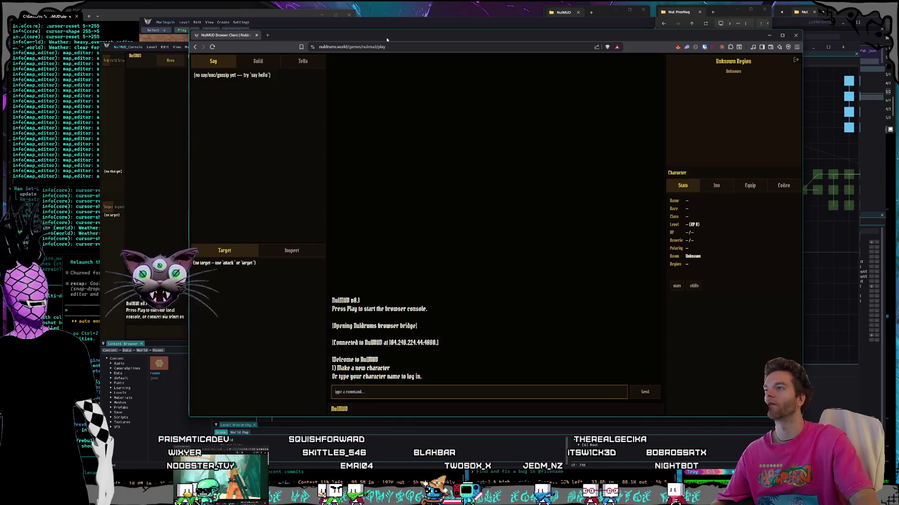
# Enter the character's name in the game command box to reach the password prompt.
pyautogui.click(423, 47)
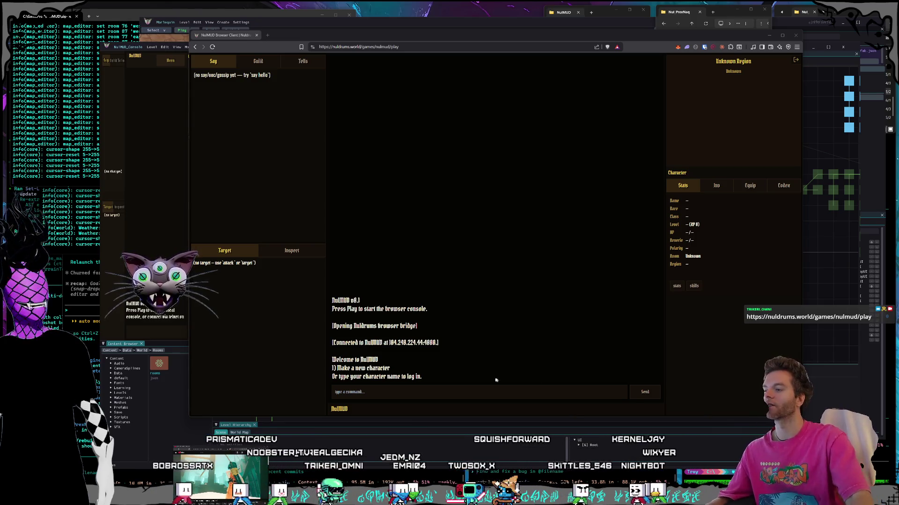
pyautogui.click(405, 391)
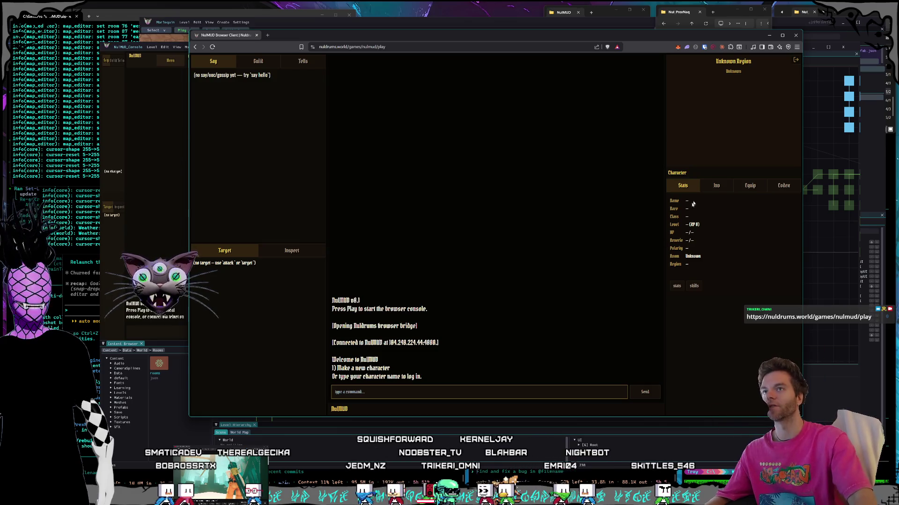
pyautogui.moveTo(374, 31); pyautogui.dragTo(356, 29)
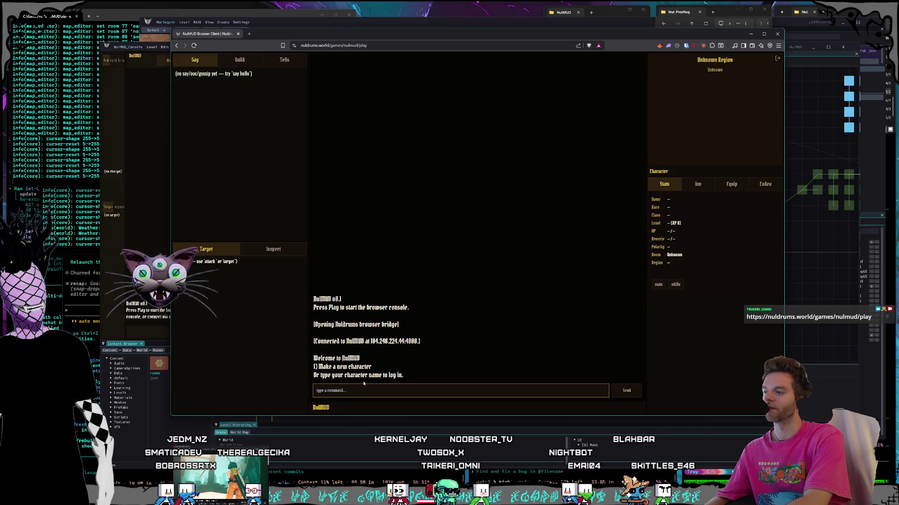
pyautogui.press('Return')
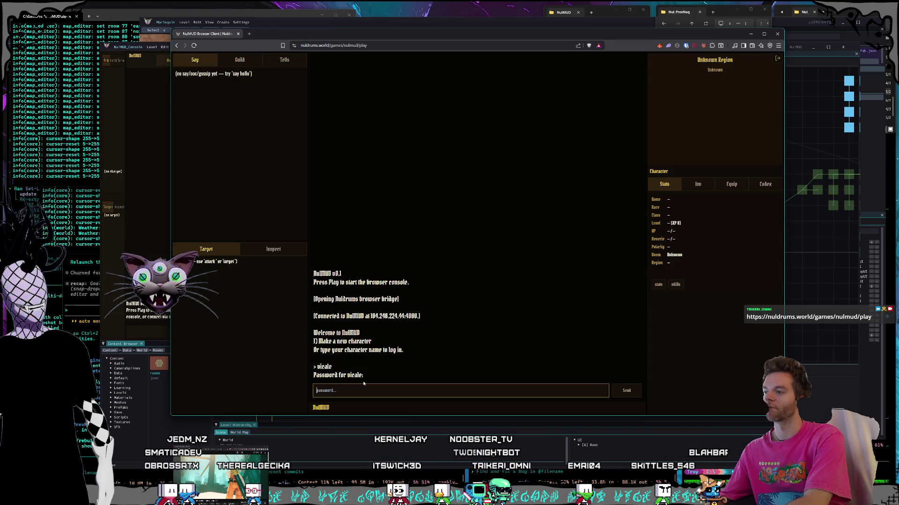
# Log in with the character's password, decline the password update, and narrow the game window.
pyautogui.write('********')
pyautogui.press('Return')
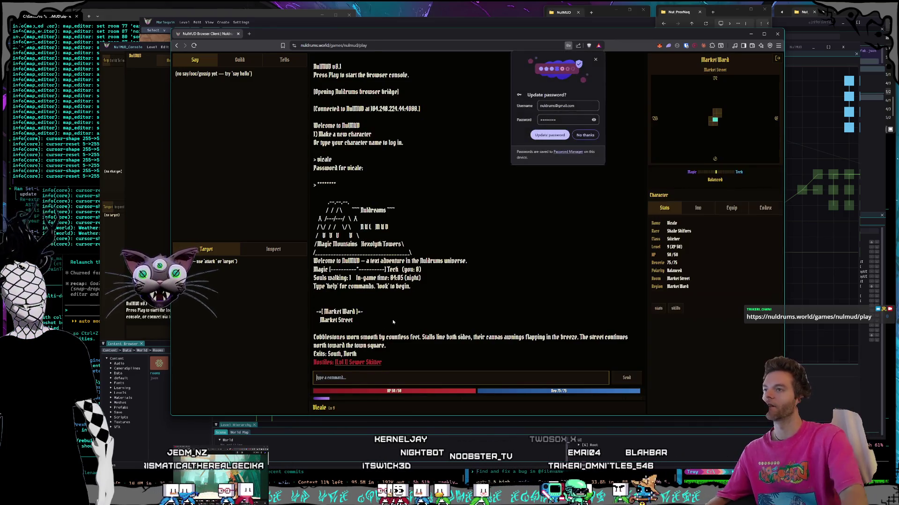
pyautogui.press('Escape')
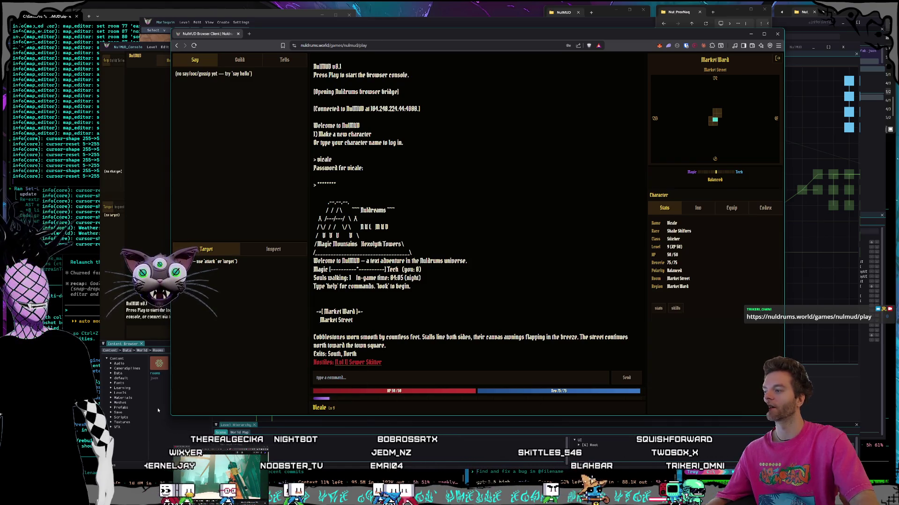
pyautogui.moveTo(171, 415); pyautogui.dragTo(295, 433)
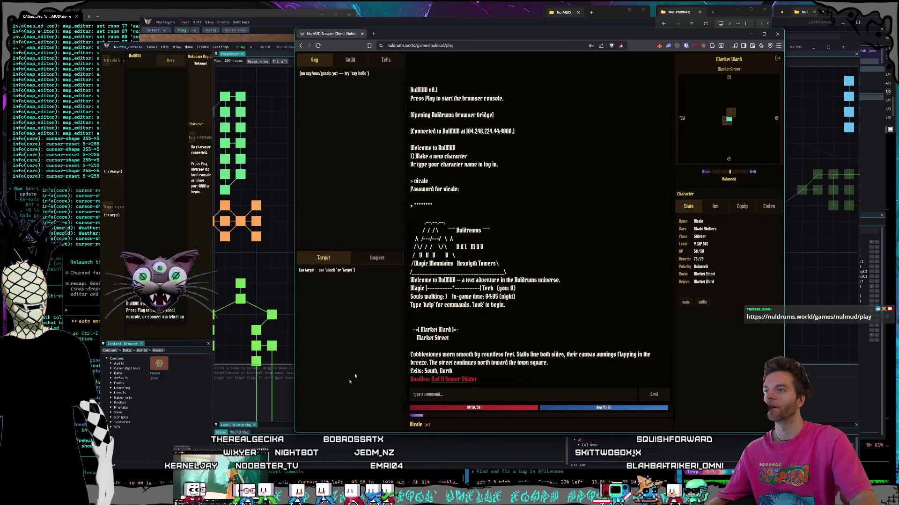
# Preview the game page as an iPhone 14 Pro Max using the developer tools.
pyautogui.rightClick(350, 204)
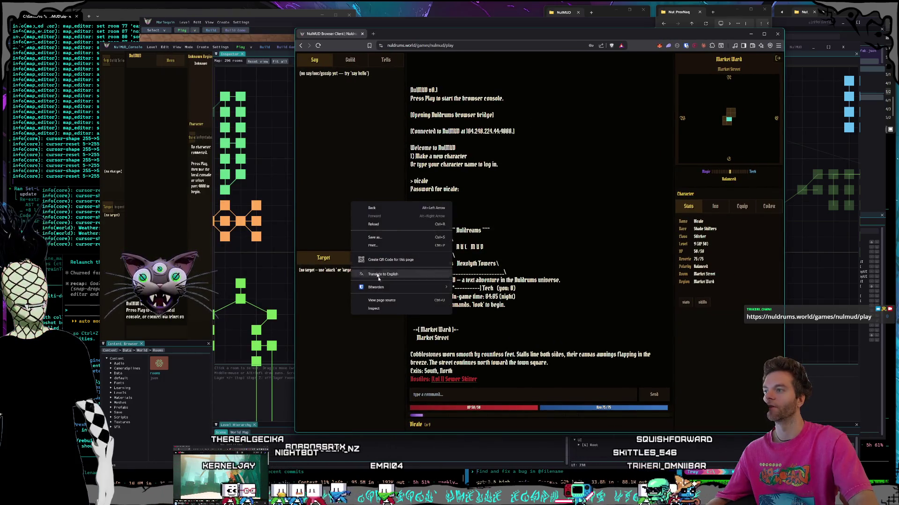
pyautogui.click(373, 308)
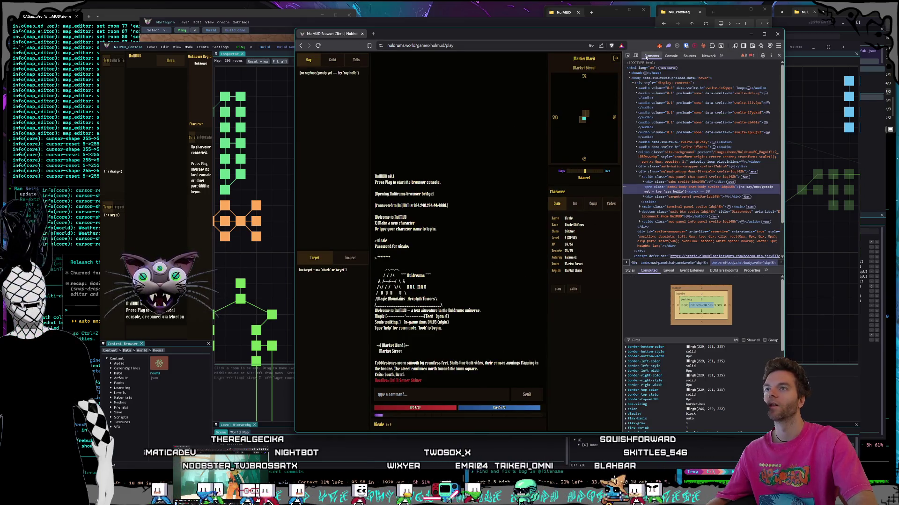
pyautogui.click(636, 56)
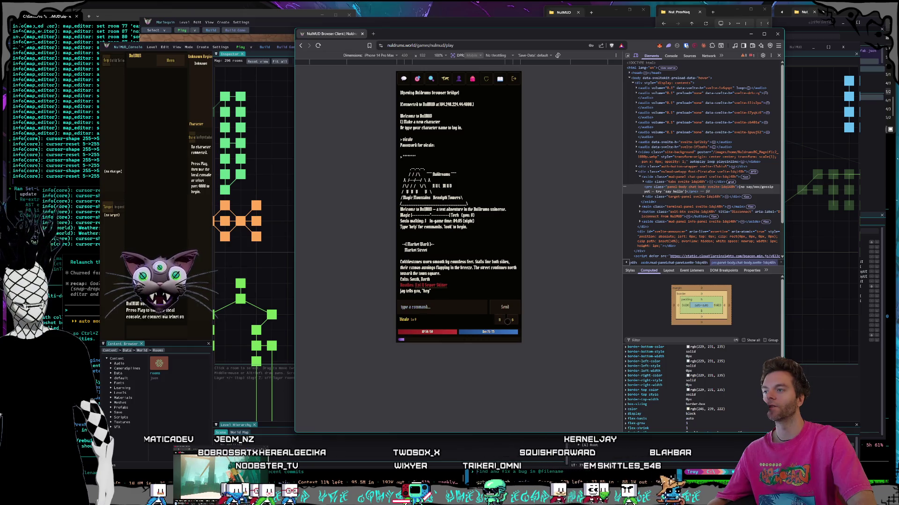
# Say 'whatsup' to the room with the 'say whatsup' command.
pyautogui.click(451, 312)
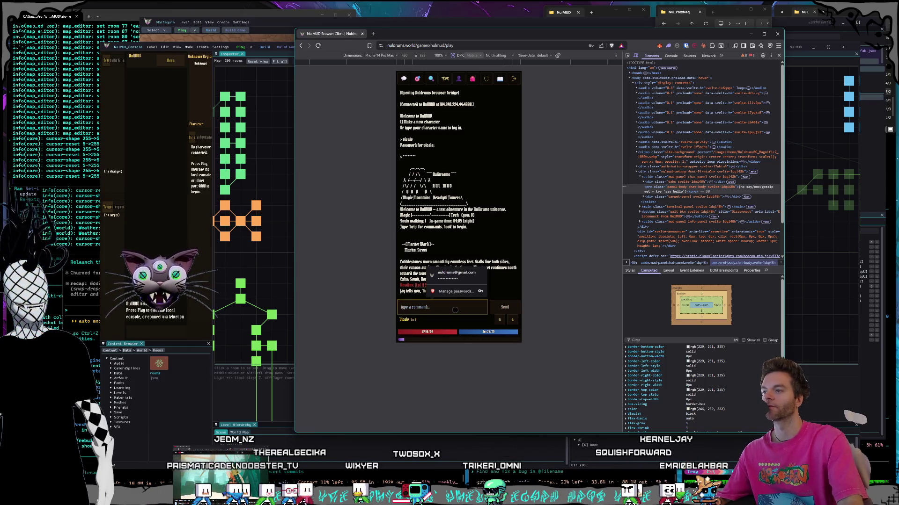
pyautogui.write('say whatsu')
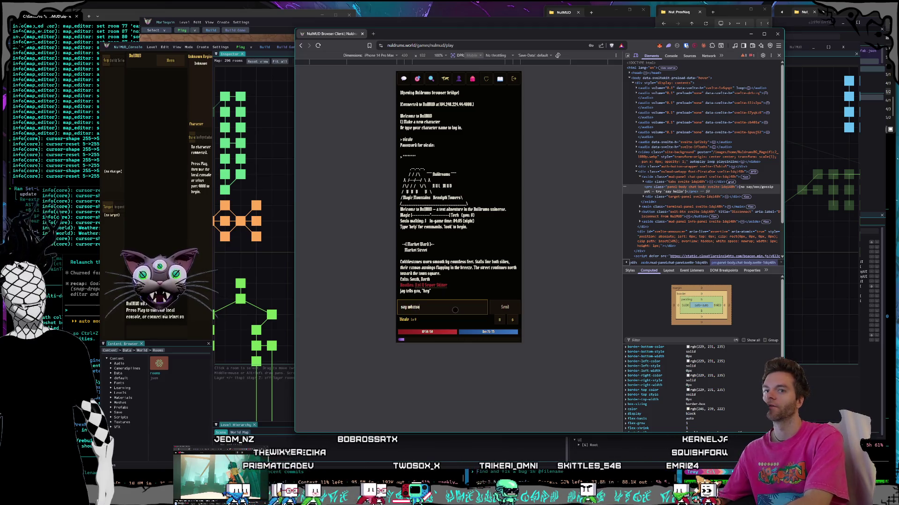
pyautogui.write('p')
pyautogui.press('Return')
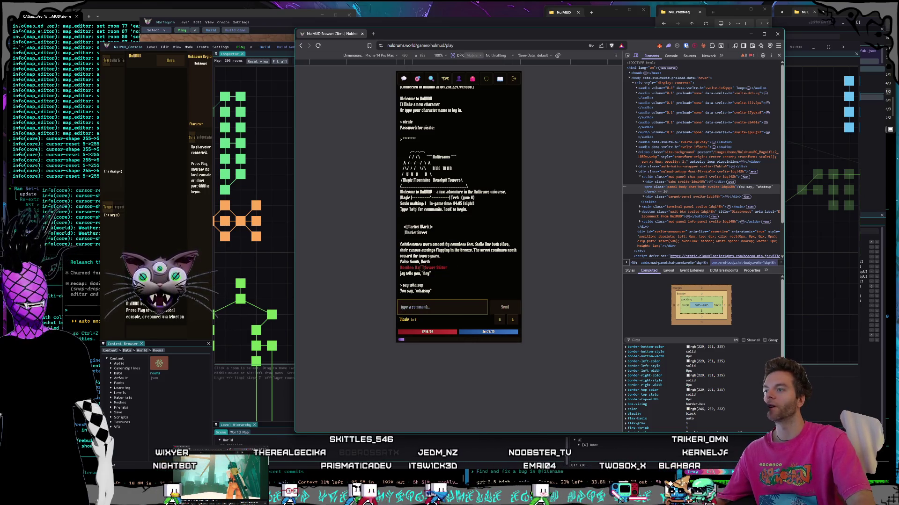
# Attack the Sewer Skiter until it collapses, then view the map and stats panels and close them.
pyautogui.click(430, 268)
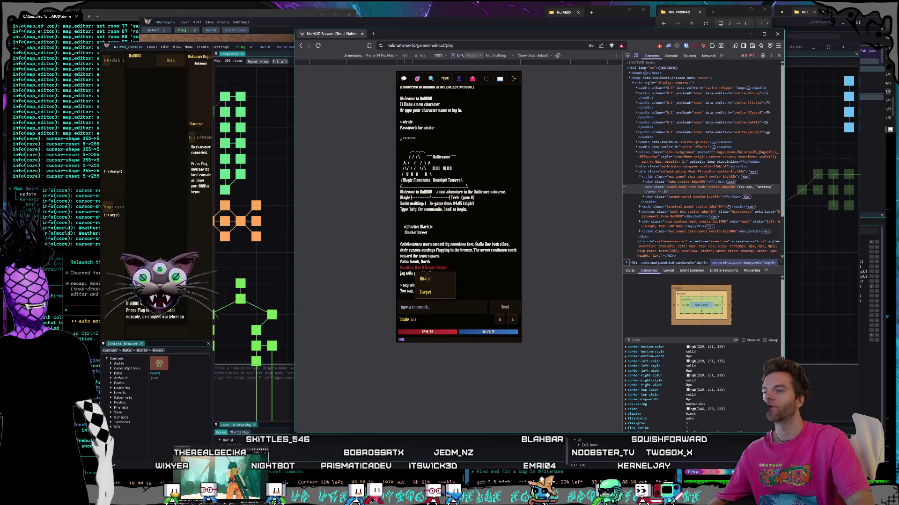
pyautogui.click(425, 279)
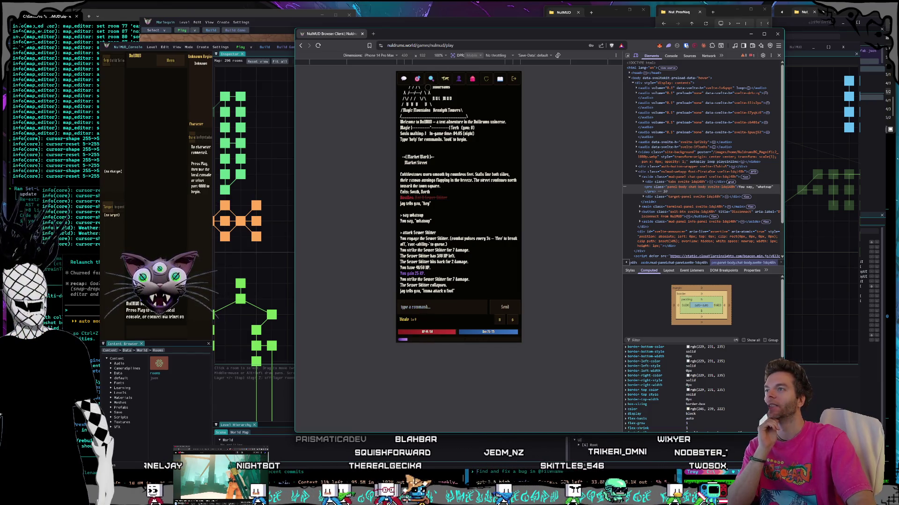
pyautogui.click(444, 78)
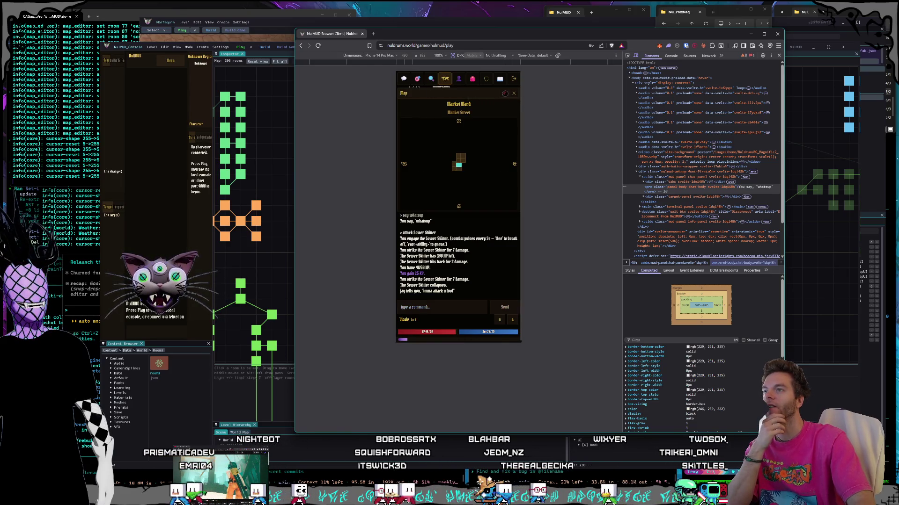
pyautogui.click(460, 79)
pyautogui.click(445, 79)
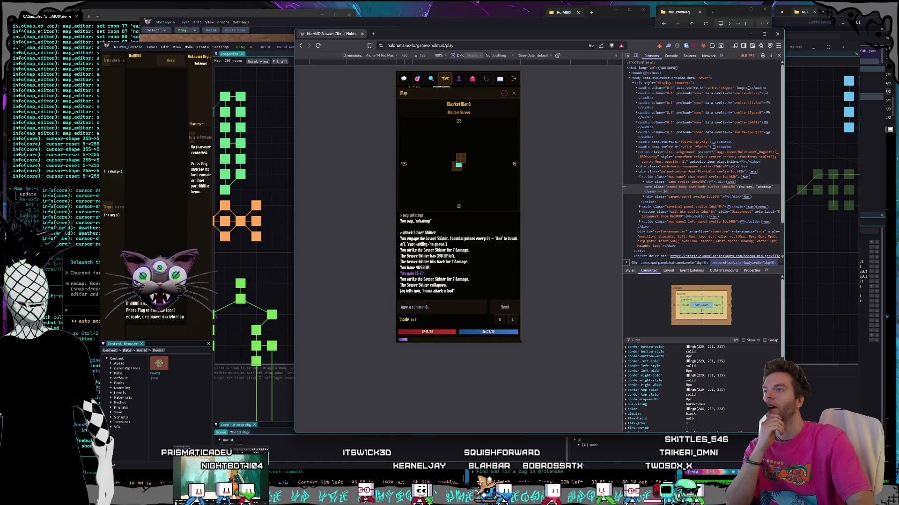
pyautogui.click(504, 93)
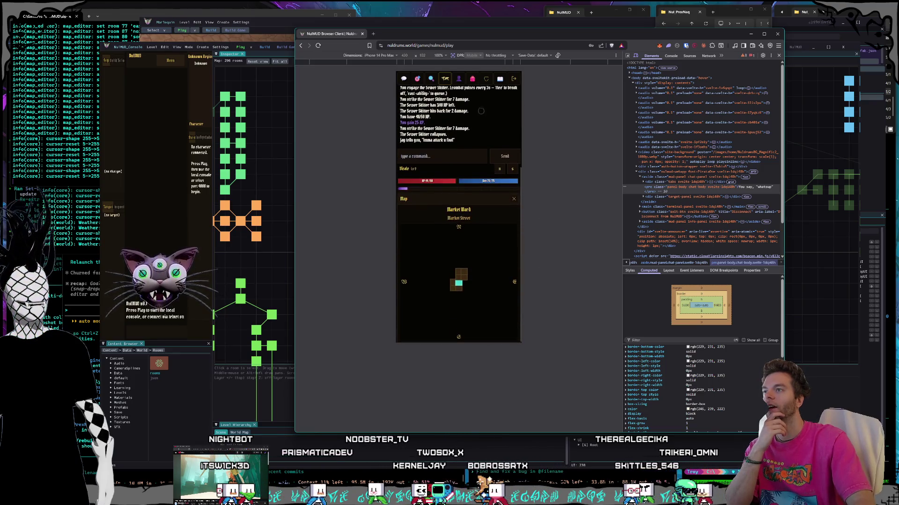
# Enlarge the chat log, then open and close the Inventory, Codex and Stats panels.
pyautogui.moveTo(452, 192)
pyautogui.mouseDown()
pyautogui.moveTo(452, 327)
pyautogui.moveTo(452, 276)
pyautogui.mouseUp()
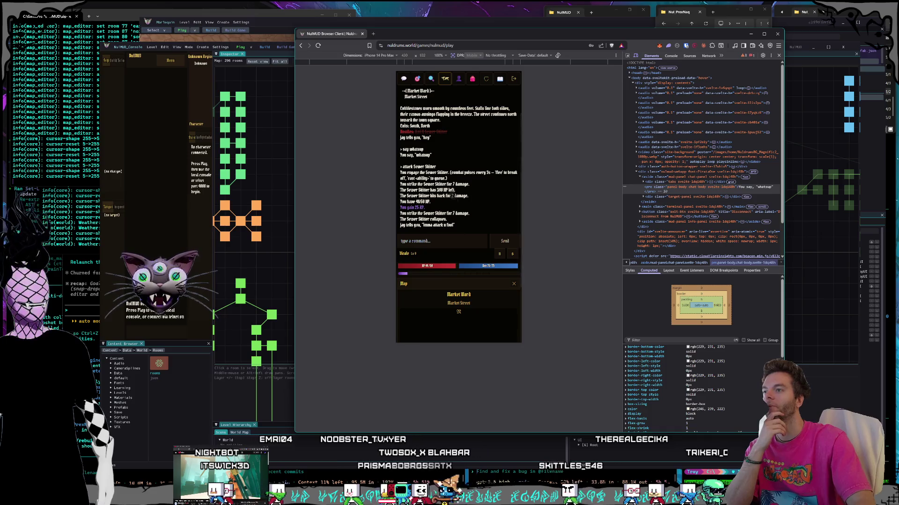
pyautogui.click(472, 79)
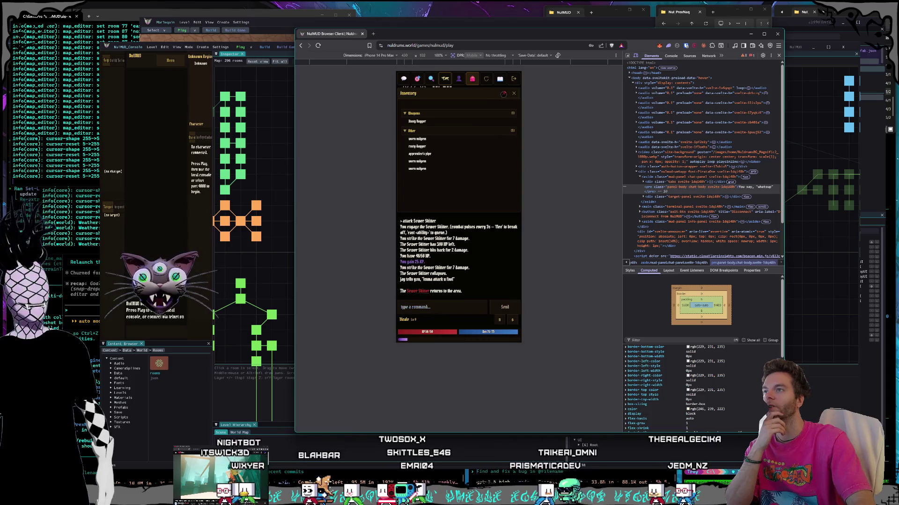
pyautogui.click(473, 79)
pyautogui.click(498, 79)
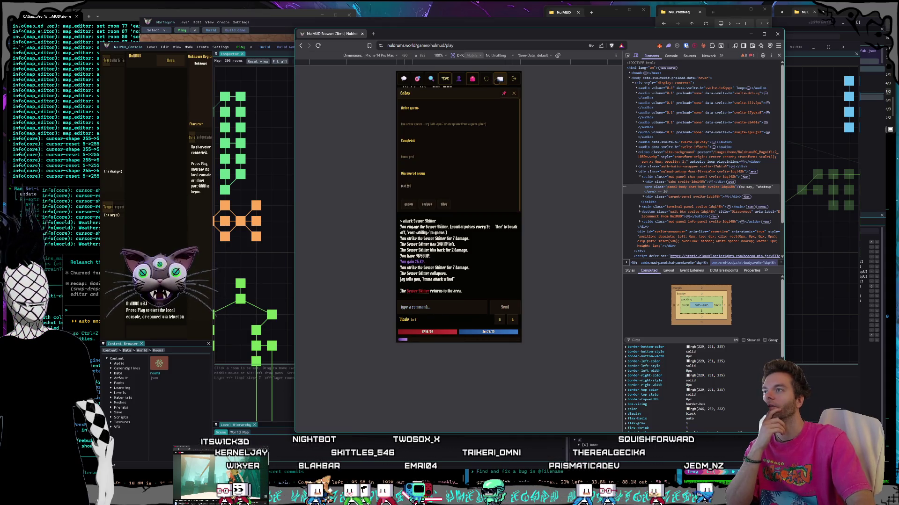
pyautogui.click(497, 80)
pyautogui.click(430, 79)
pyautogui.click(430, 79)
pyautogui.click(418, 79)
pyautogui.click(417, 79)
pyautogui.click(459, 79)
pyautogui.click(459, 79)
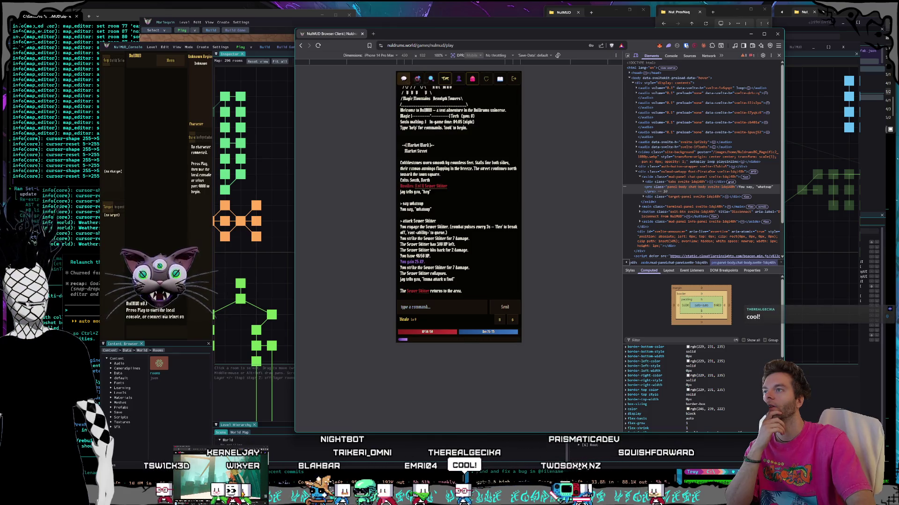
pyautogui.click(459, 79)
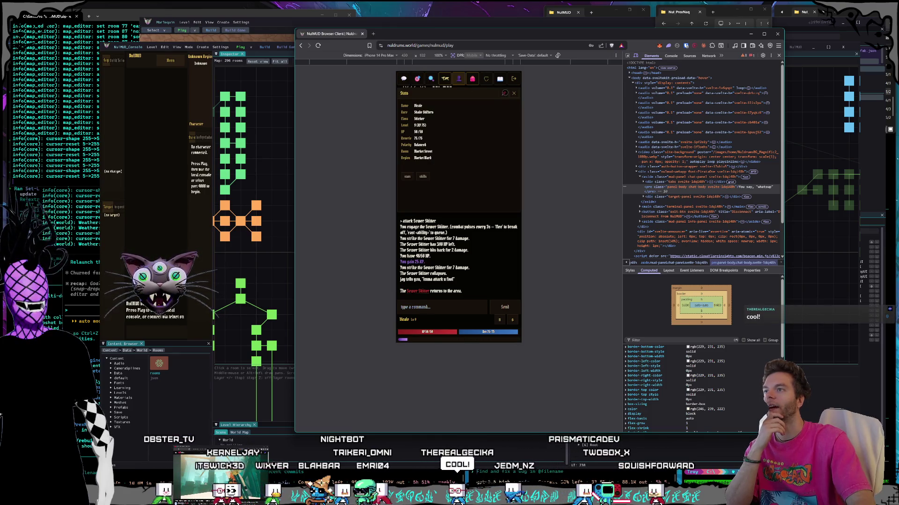
pyautogui.click(514, 93)
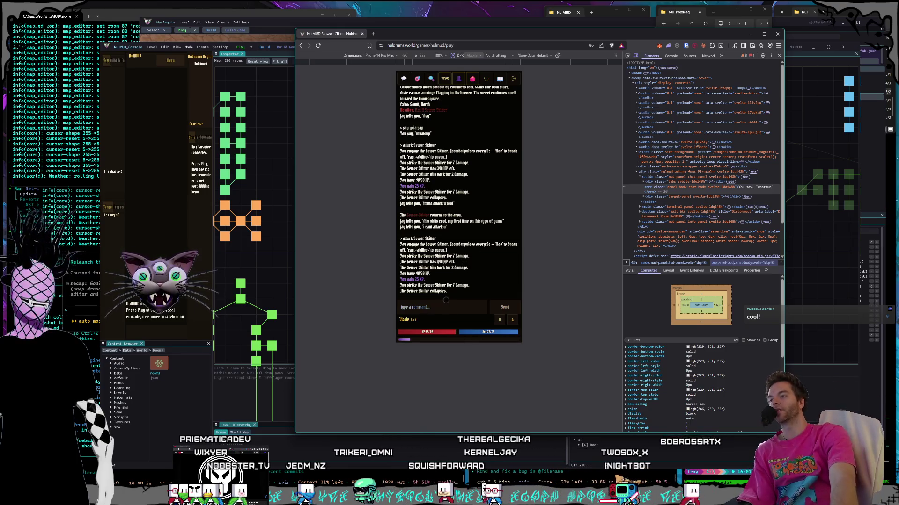
# Scroll through the chat and close the stats panel to reveal earlier messages.
pyautogui.scroll(-5, 472, 274)
pyautogui.scroll(-2, 468, 203)
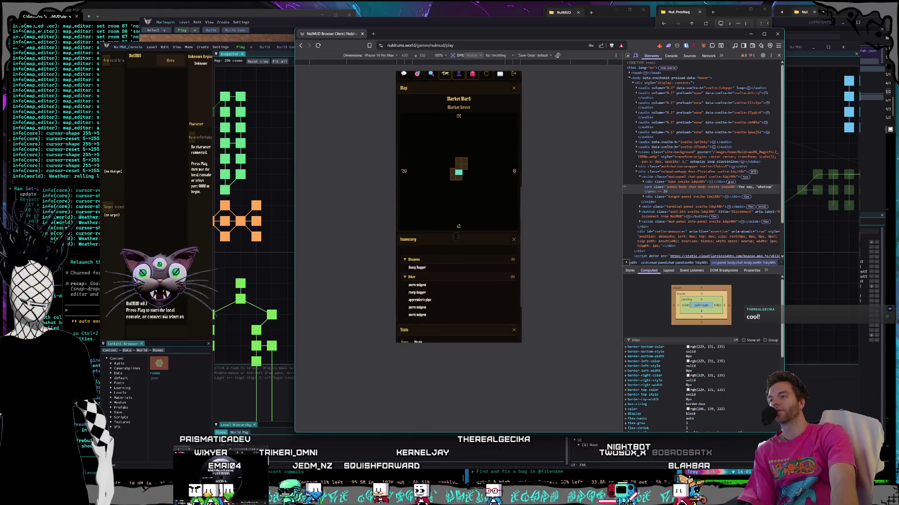
pyautogui.scroll(3, 464, 241)
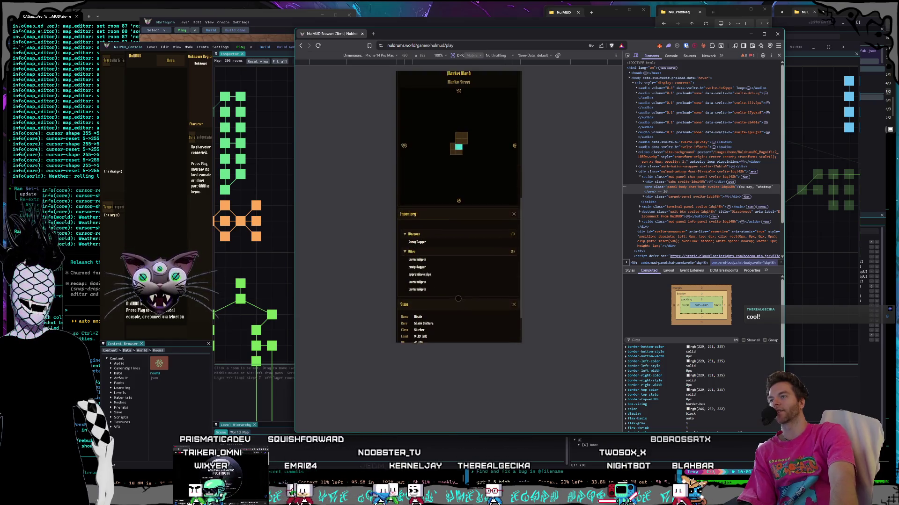
pyautogui.scroll(-6, 470, 377)
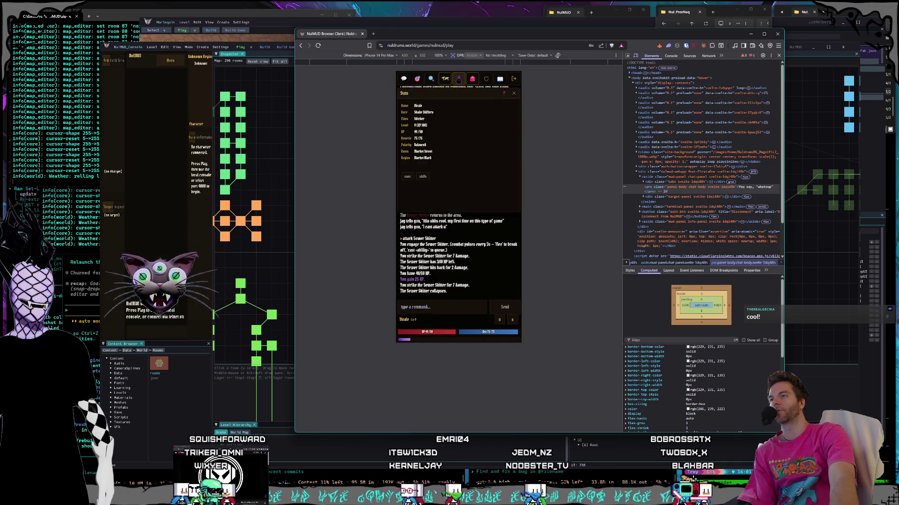
pyautogui.click(443, 291)
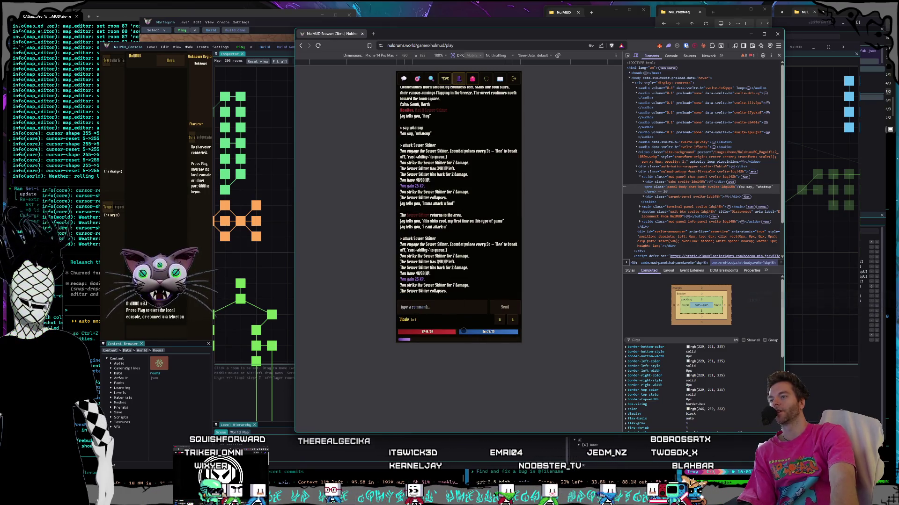
# Move the character north, then zoom out the editor's room map to show every cluster.
pyautogui.scroll(5, 462, 324)
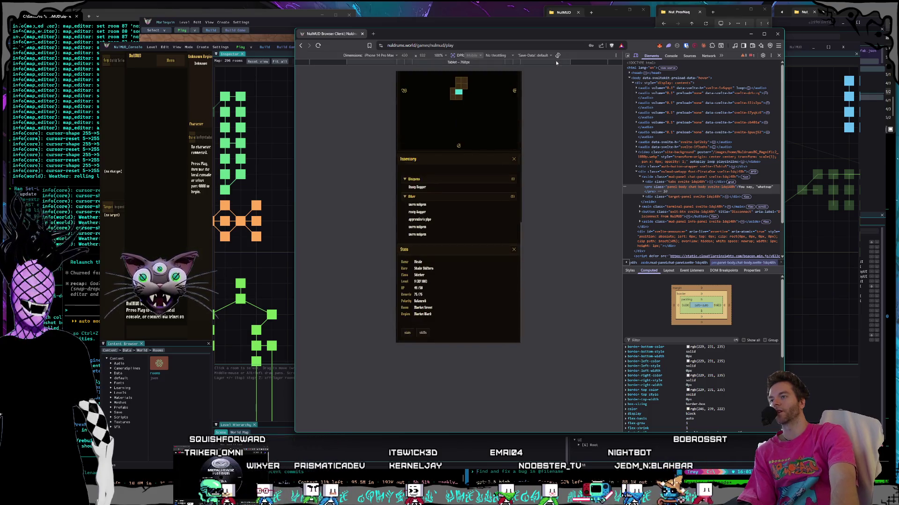
pyautogui.scroll(-5, 462, 324)
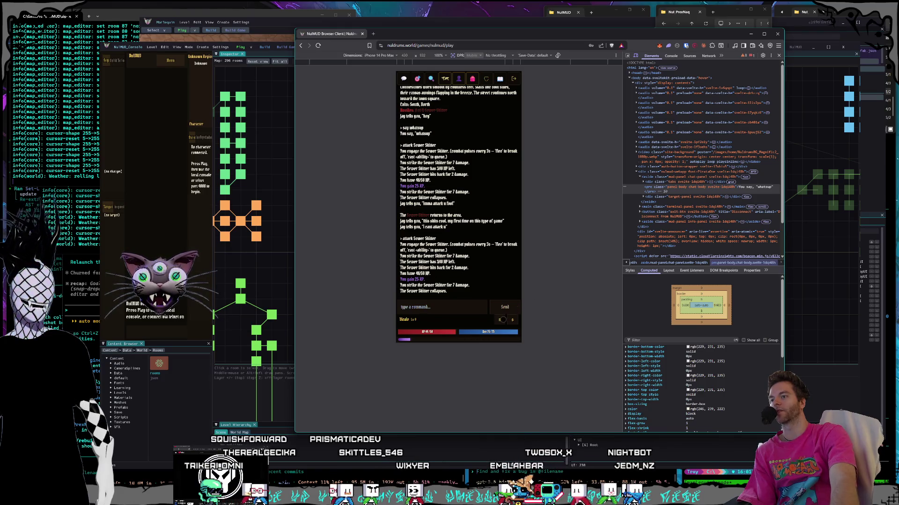
pyautogui.click(499, 320)
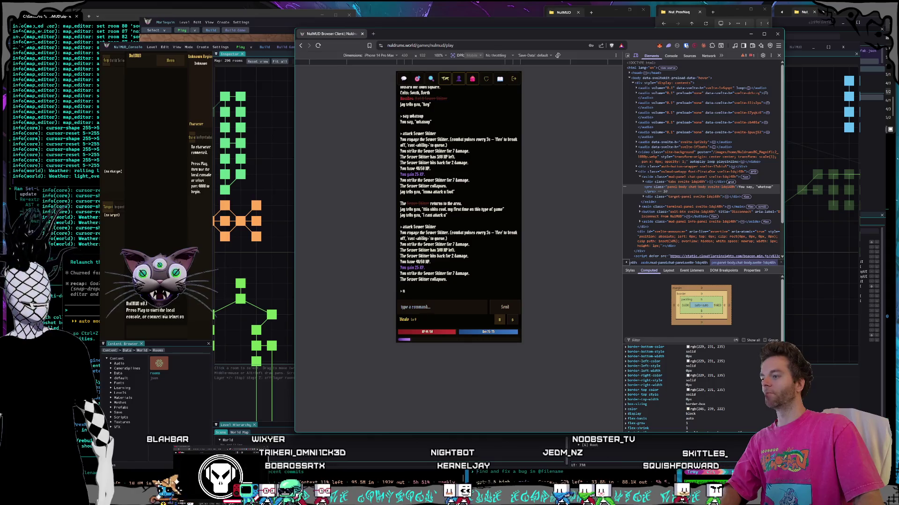
pyautogui.hotkey('alt', 'Tab')
pyautogui.scroll(-6, 561, 266)
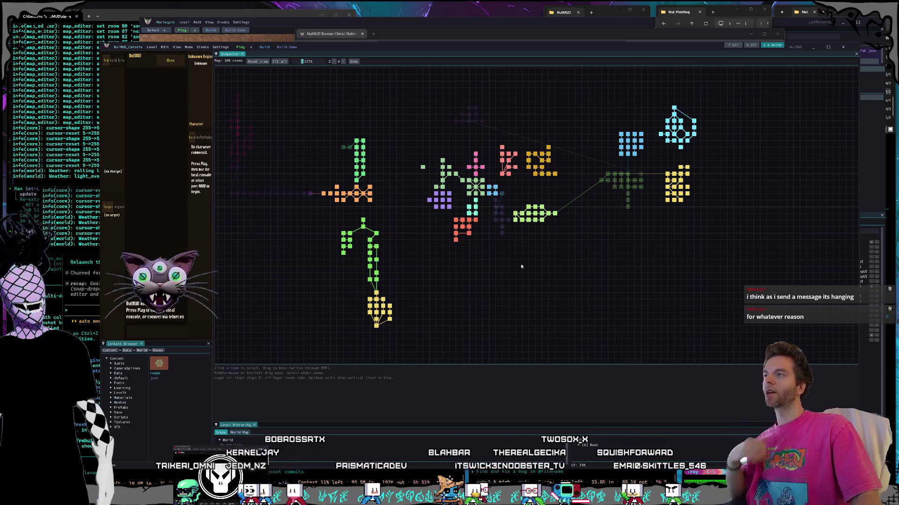
# Bring the game client forward, nudge its window, check the Map panel, then close it.
pyautogui.click(447, 35)
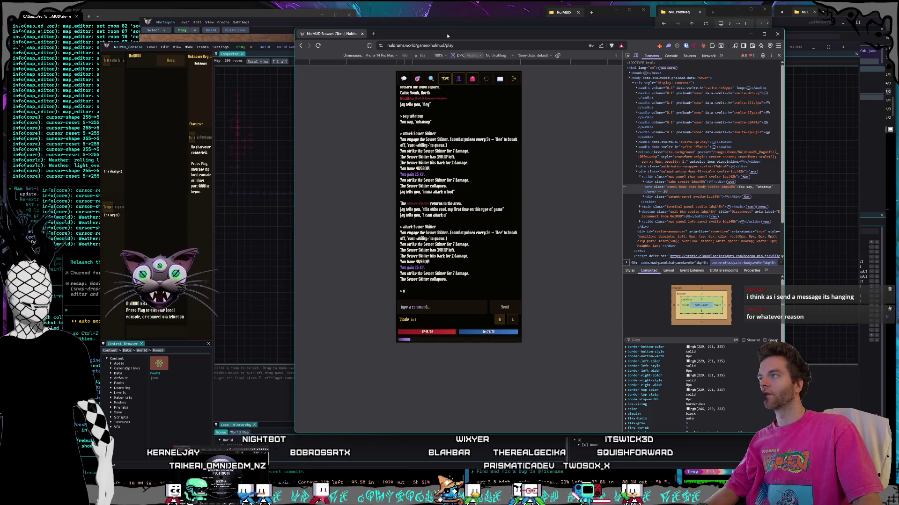
pyautogui.moveTo(446, 35); pyautogui.dragTo(449, 34)
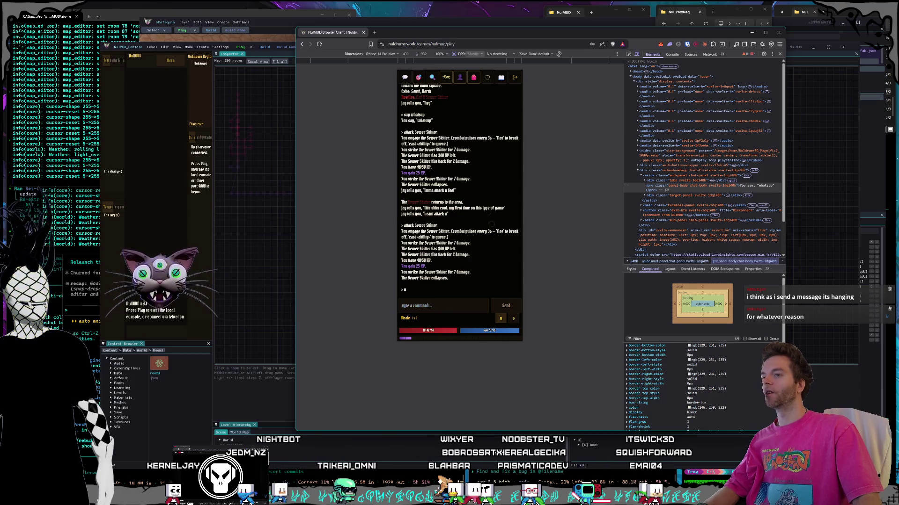
pyautogui.scroll(-6, 493, 270)
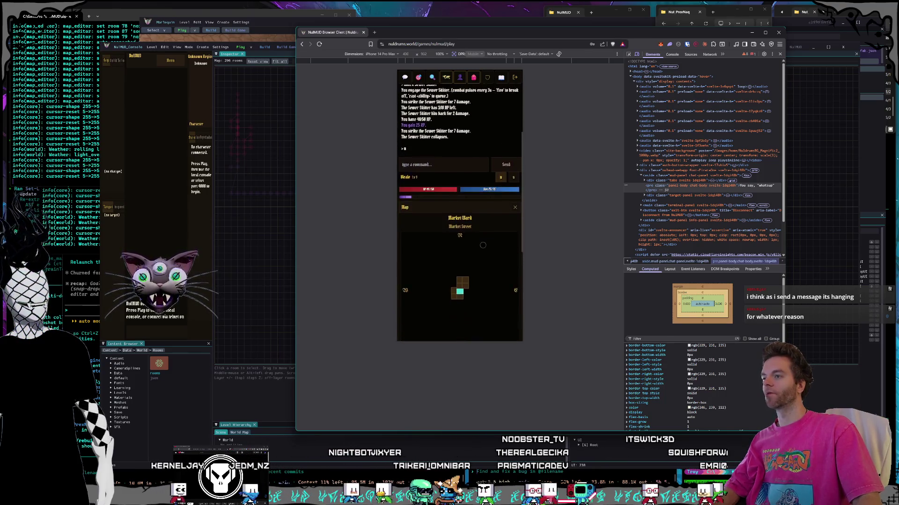
pyautogui.scroll(3, 468, 154)
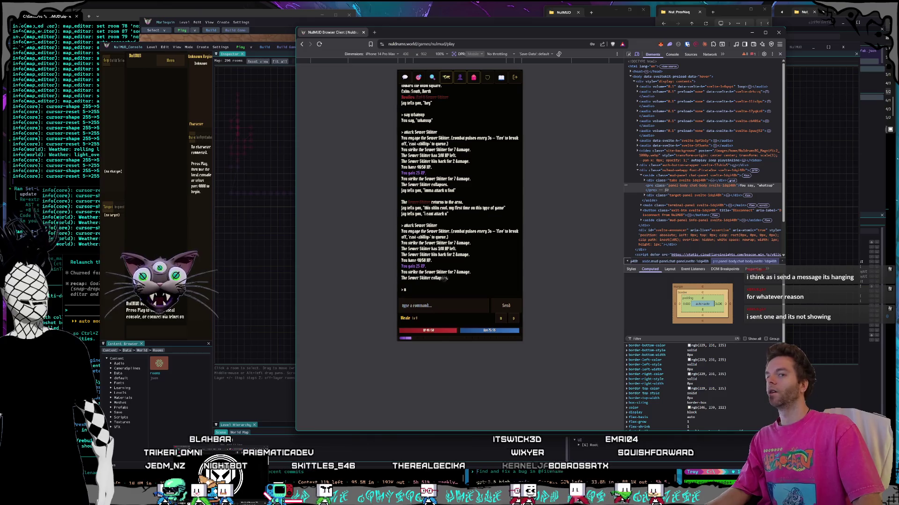
pyautogui.scroll(-5, 460, 256)
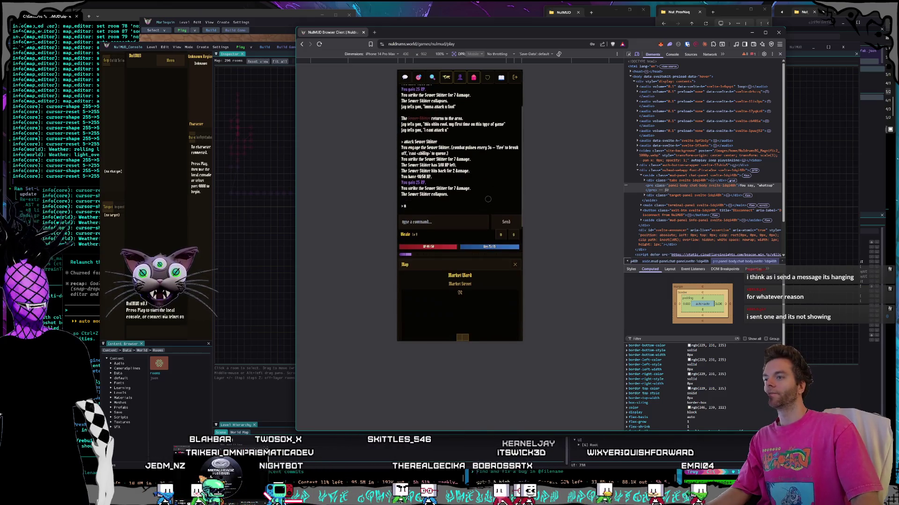
pyautogui.scroll(5, 476, 245)
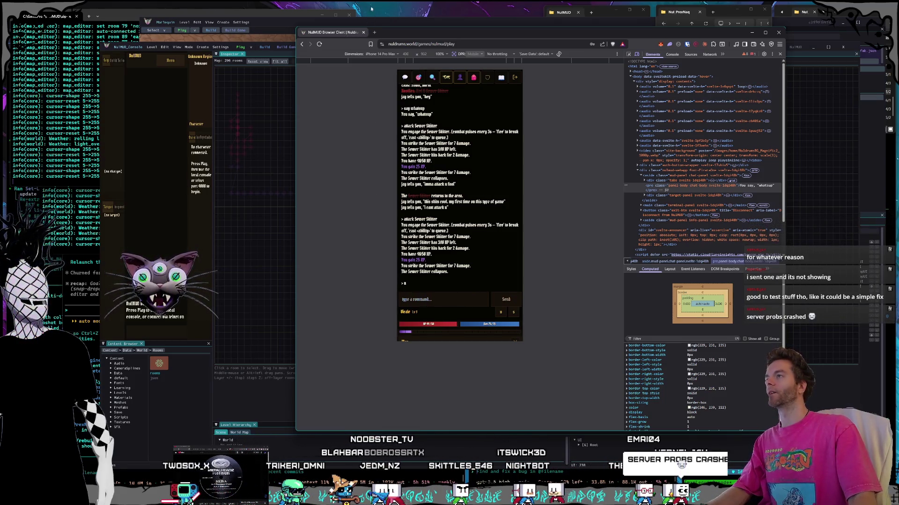
pyautogui.click(363, 32)
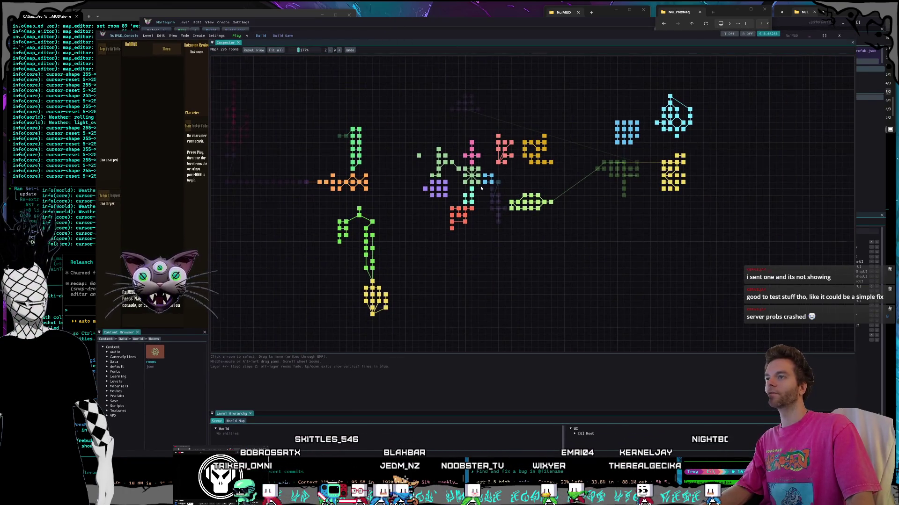
# Zoom and pan across the coloured room map clusters, then close the map editor.
pyautogui.scroll(2, 481, 187)
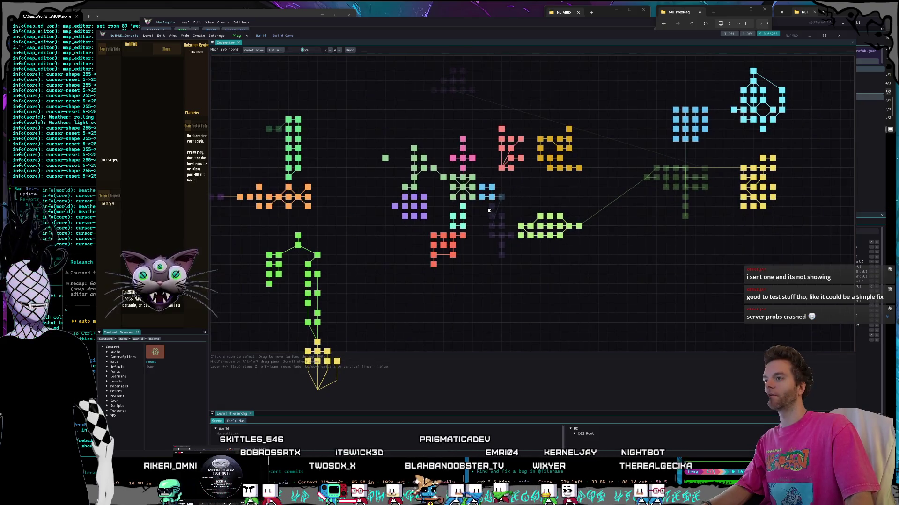
pyautogui.scroll(1, 479, 224)
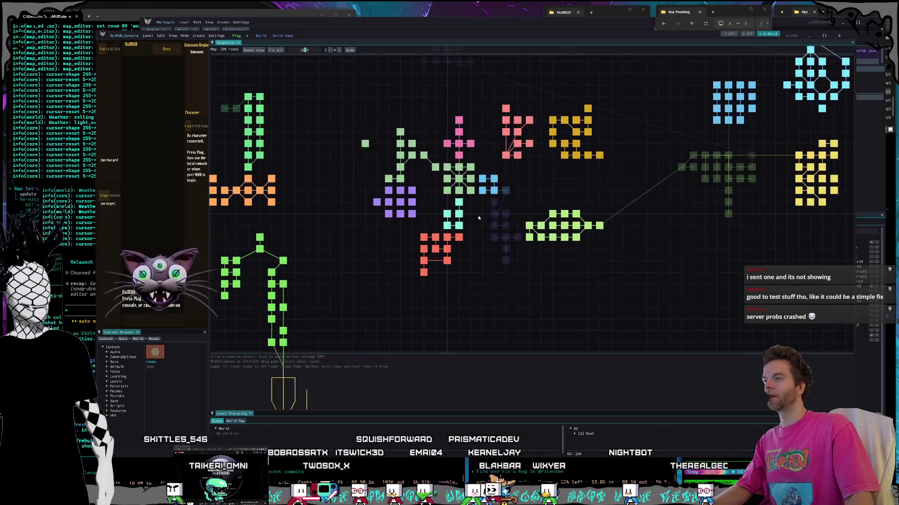
pyautogui.moveTo(543, 174); pyautogui.dragTo(517, 201)
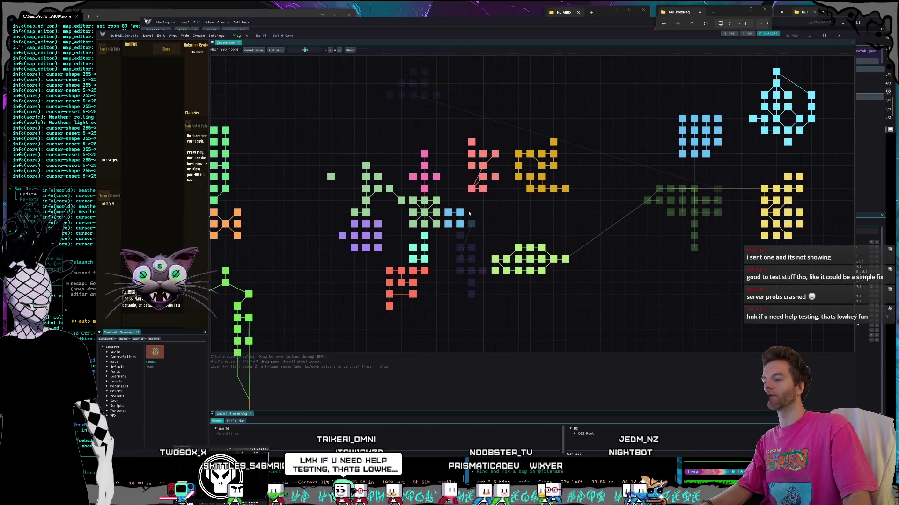
pyautogui.scroll(1, 482, 206)
pyautogui.moveTo(474, 211); pyautogui.dragTo(549, 207)
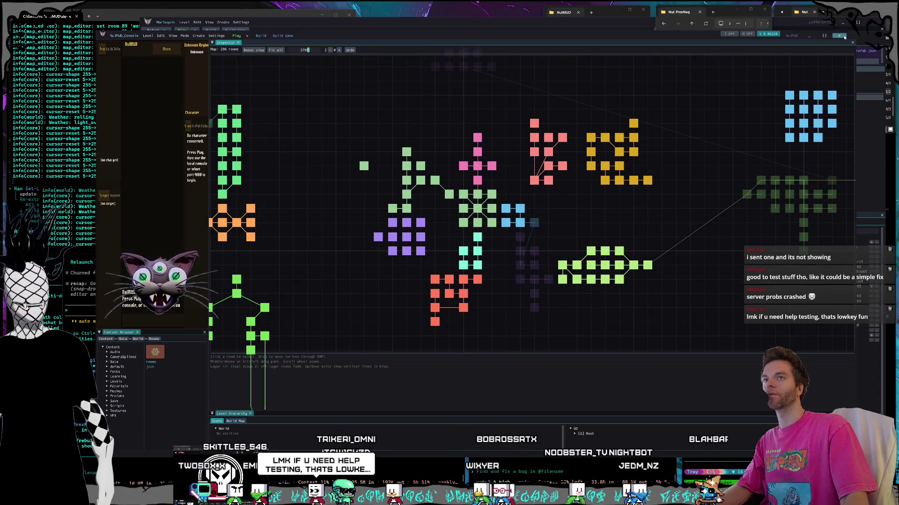
pyautogui.click(844, 37)
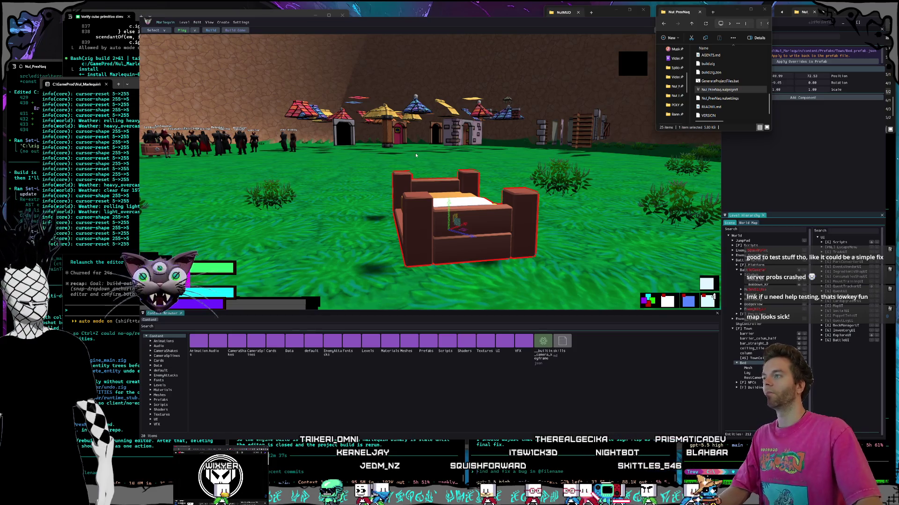
# Select RestCamera and jump the viewport to its current viewpoint.
pyautogui.moveTo(494, 184)
pyautogui.mouseDown()
pyautogui.moveTo(433, 184)
pyautogui.moveTo(464, 185)
pyautogui.mouseUp()
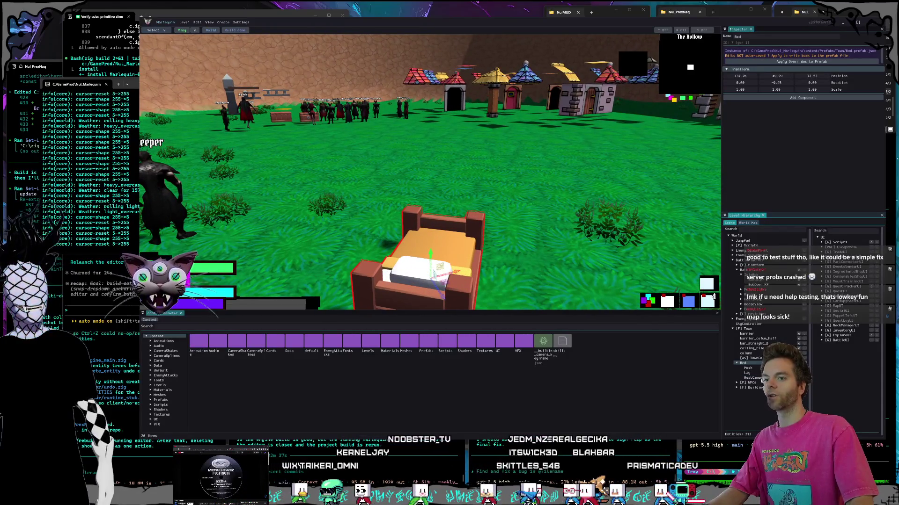
pyautogui.click(751, 377)
pyautogui.rightClick(751, 377)
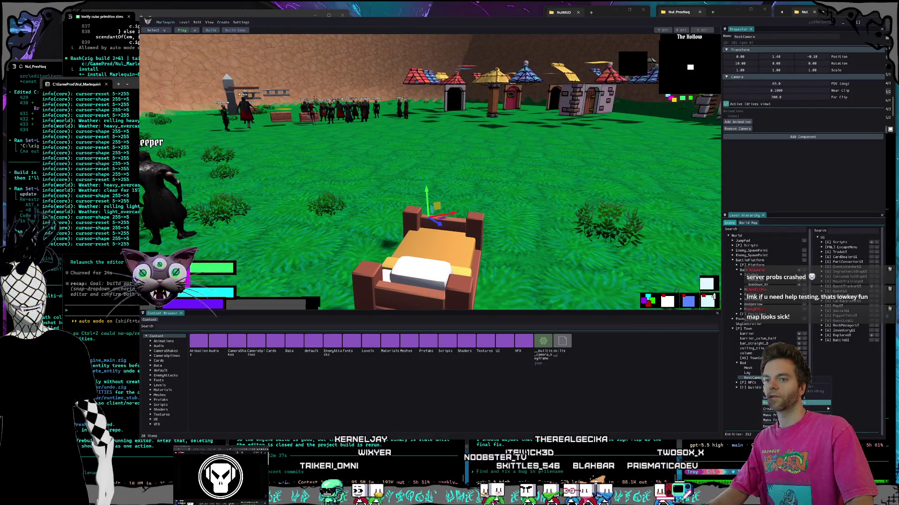
pyautogui.click(791, 402)
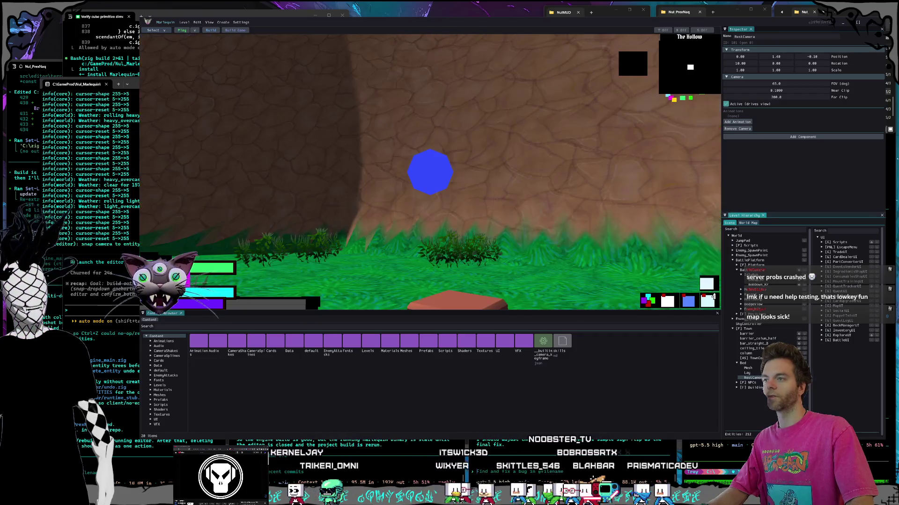
# Frame the bed from a new viewpoint, snap RestCamera to it, then back the view away.
pyautogui.moveTo(560, 241)
pyautogui.mouseDown()
pyautogui.moveTo(556, 267)
pyautogui.moveTo(542, 231)
pyautogui.moveTo(528, 233)
pyautogui.mouseUp()
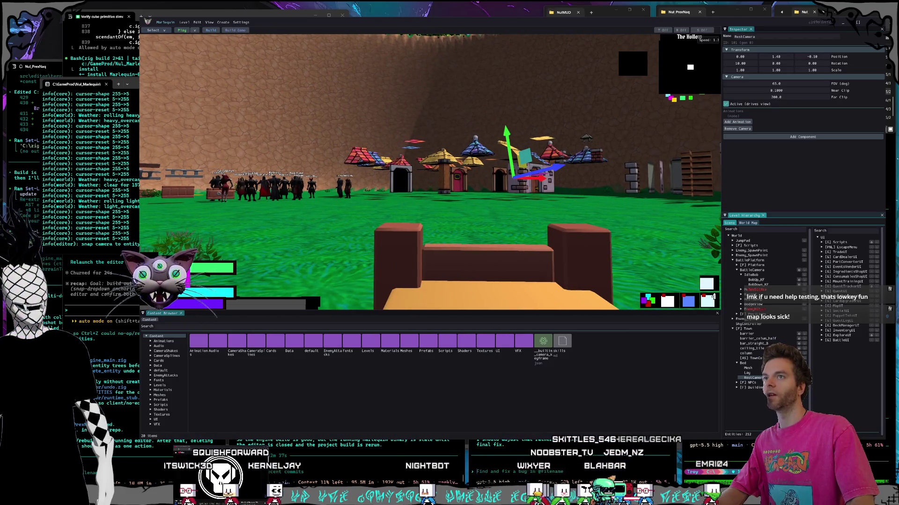
pyautogui.press('d')
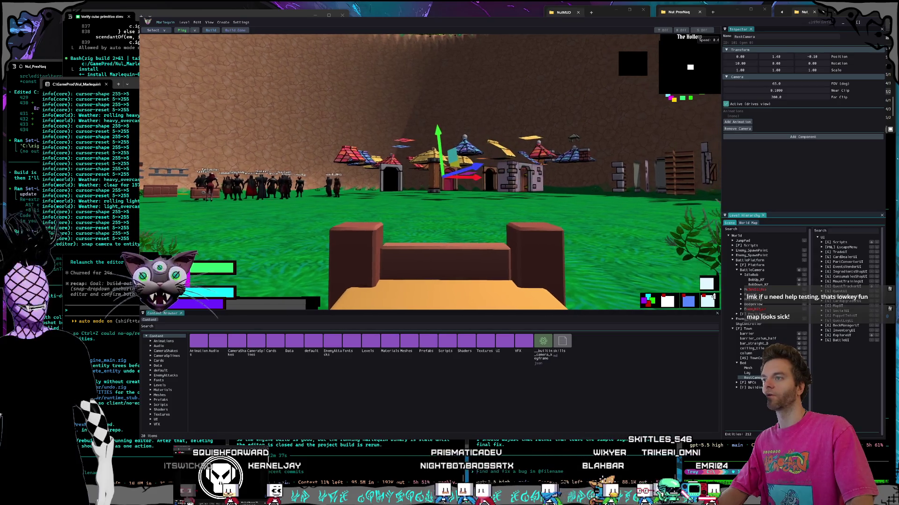
pyautogui.press('q')
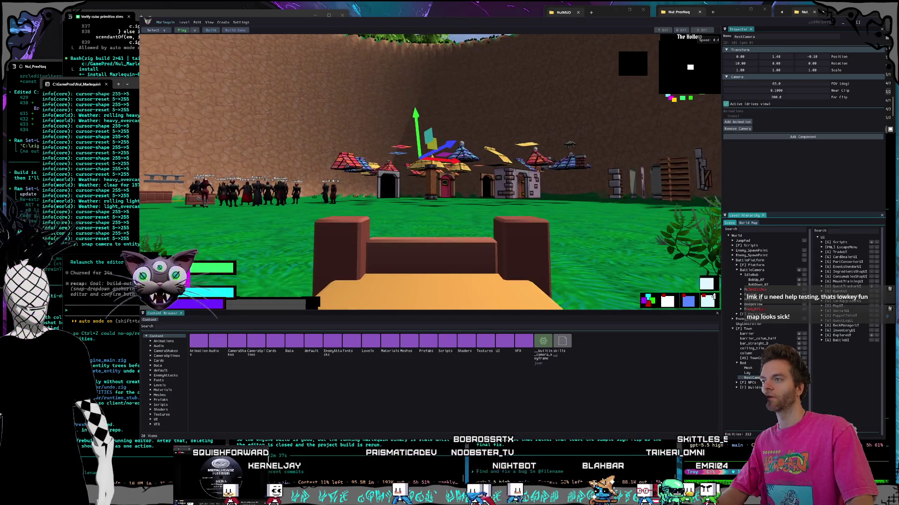
pyautogui.press('e')
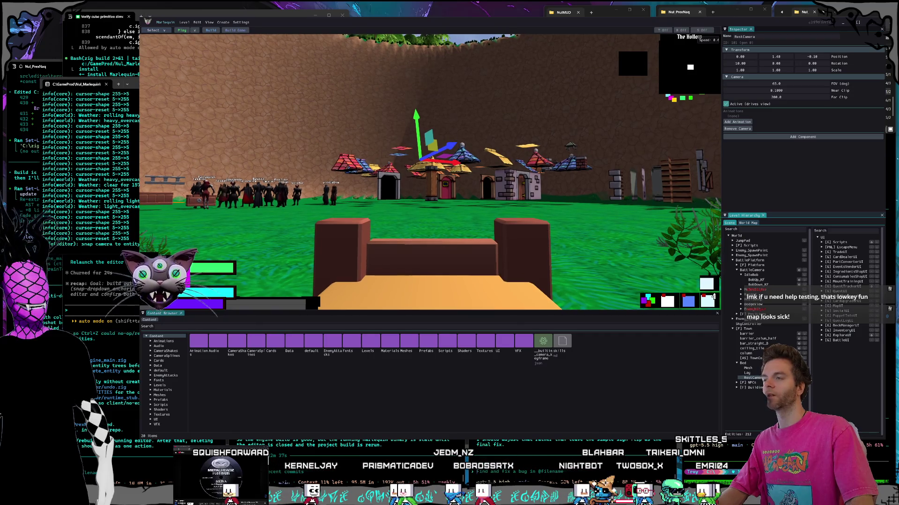
pyautogui.rightClick(749, 378)
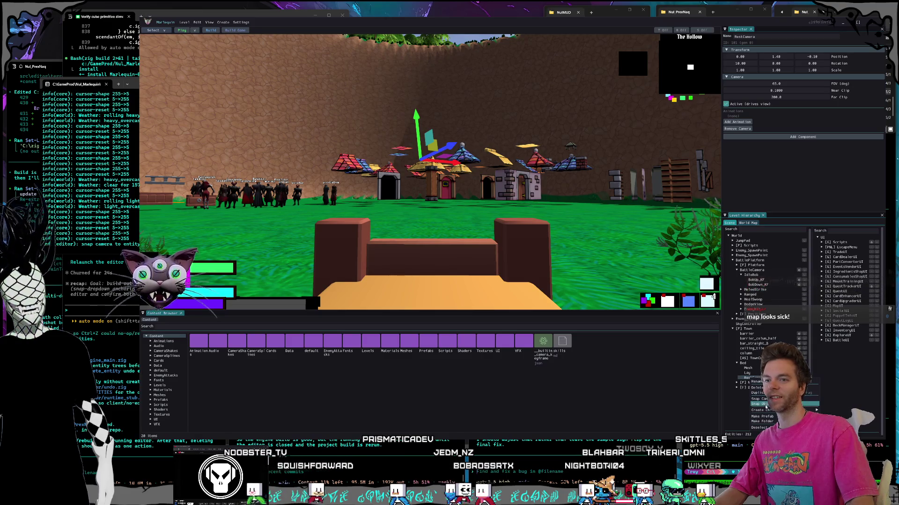
pyautogui.click(764, 404)
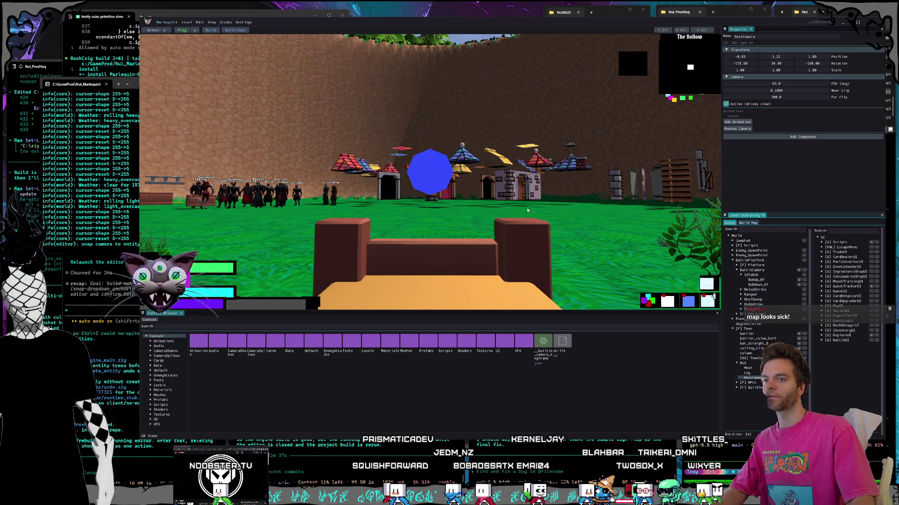
pyautogui.press('s')
pyautogui.press('a')
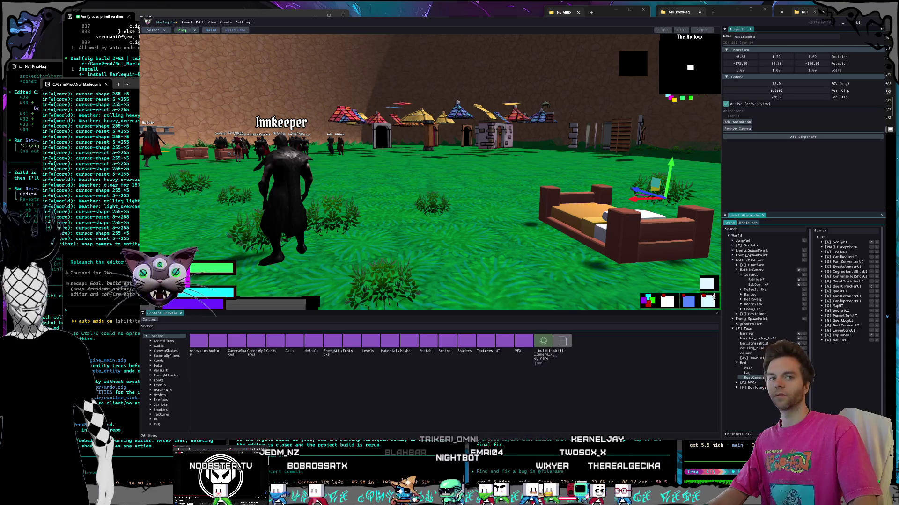
pyautogui.click(186, 22)
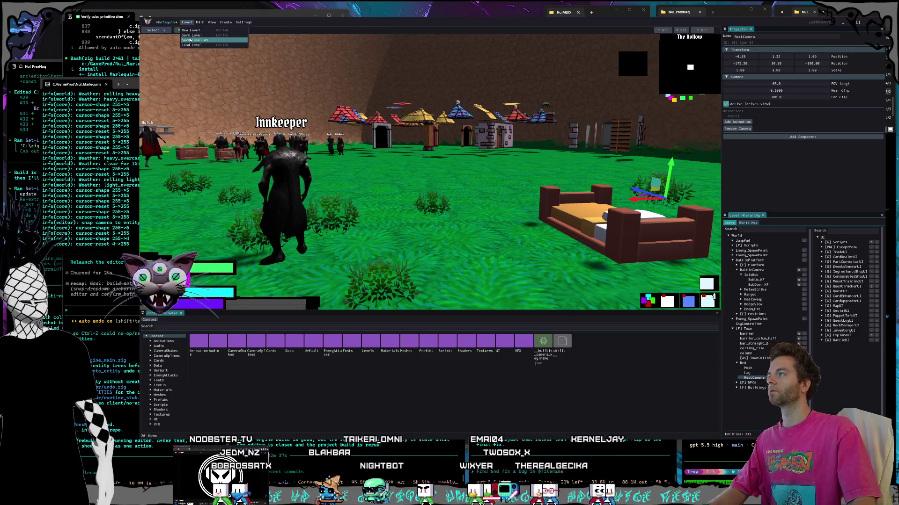
# Save the level, play-test it, walk to the Innkeeper and start resting.
pyautogui.click(192, 35)
pyautogui.moveTo(382, 170); pyautogui.dragTo(379, 198)
pyautogui.press('F5')
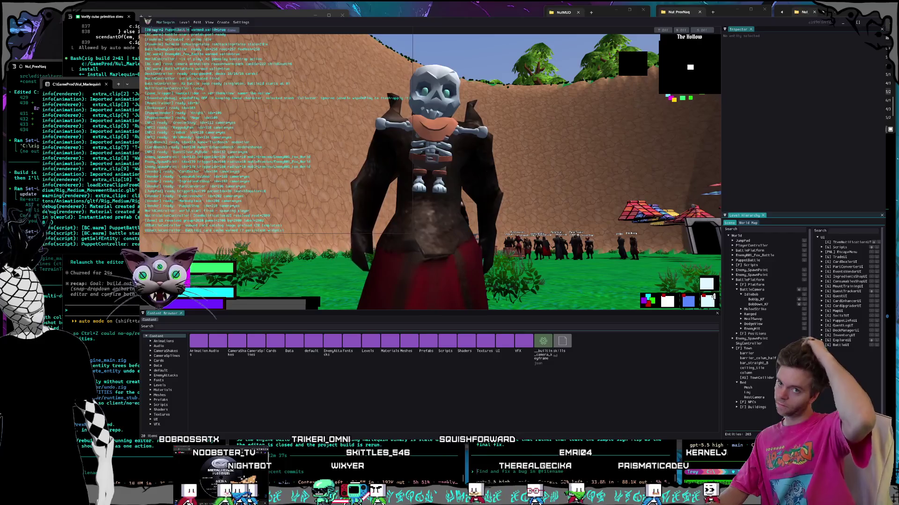
pyautogui.press('w')
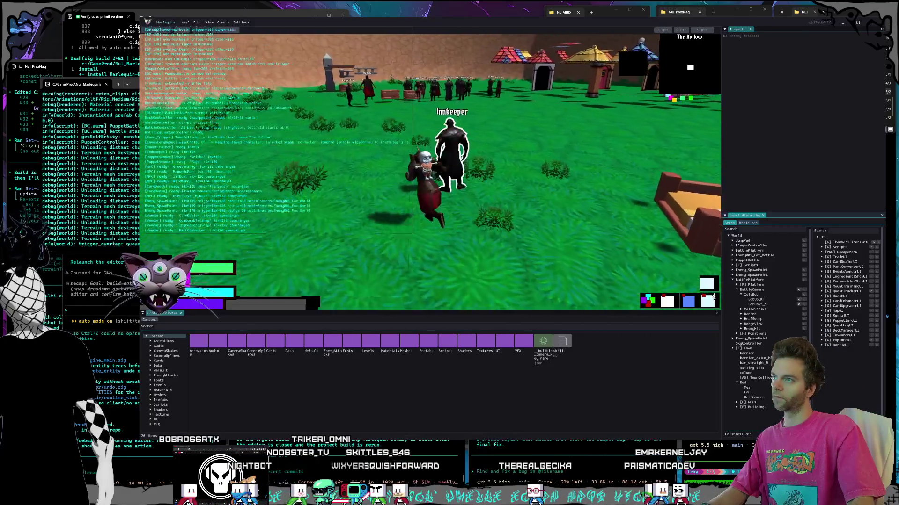
pyautogui.press('d')
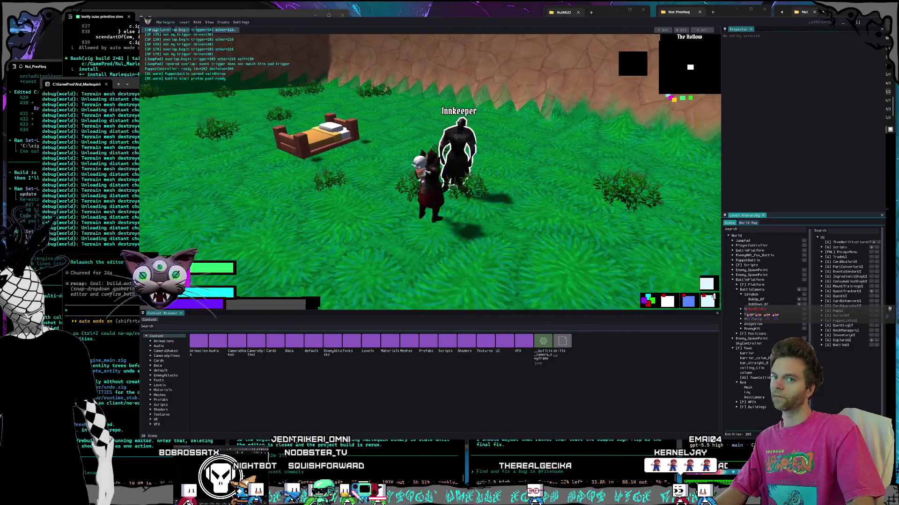
pyautogui.press('f')
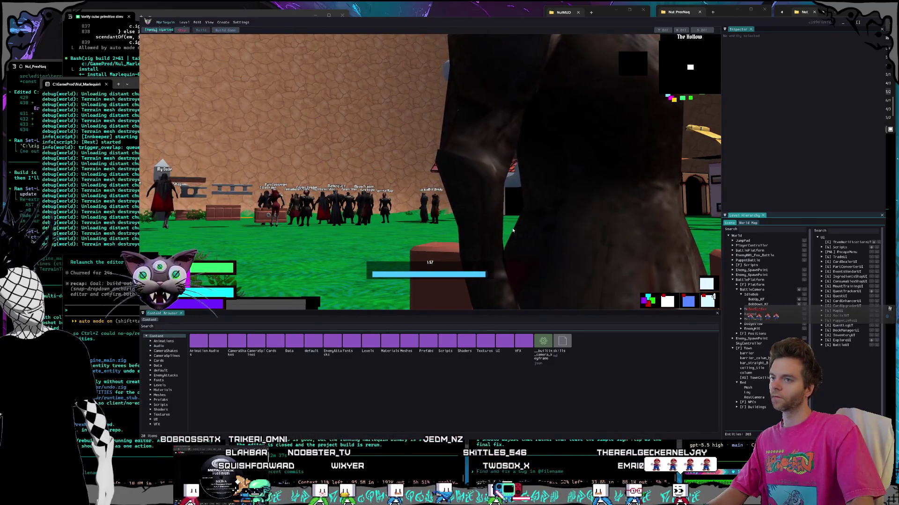
pyautogui.press('Escape')
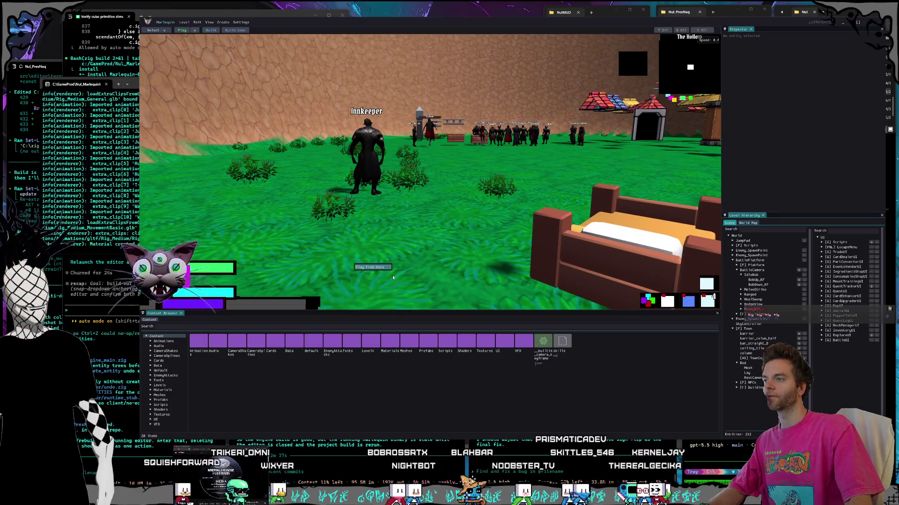
# Play from this spot, rest at the bed, stop, and switch to the Codex terminal.
pyautogui.click(375, 267)
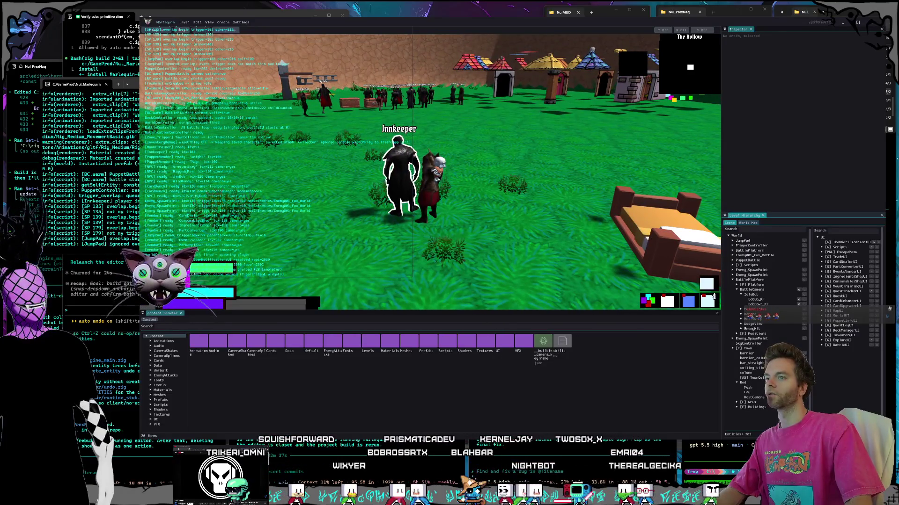
pyautogui.press('f')
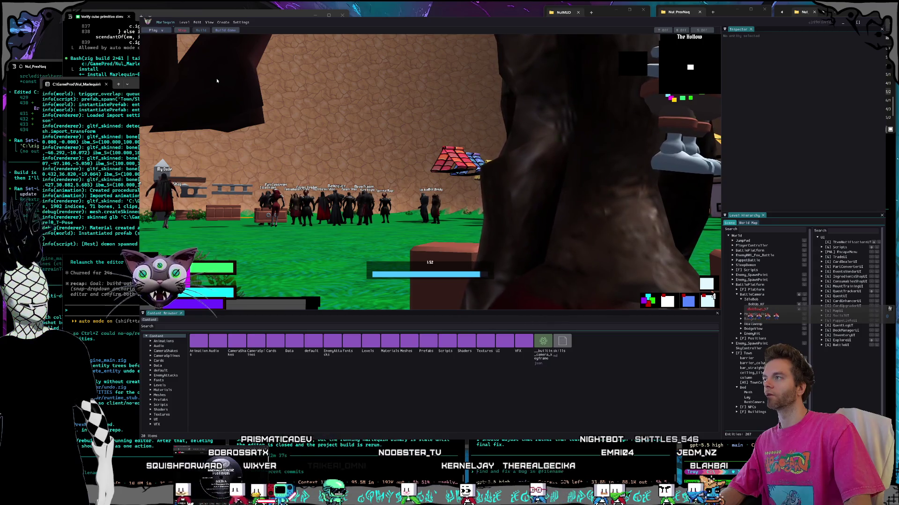
pyautogui.click(178, 30)
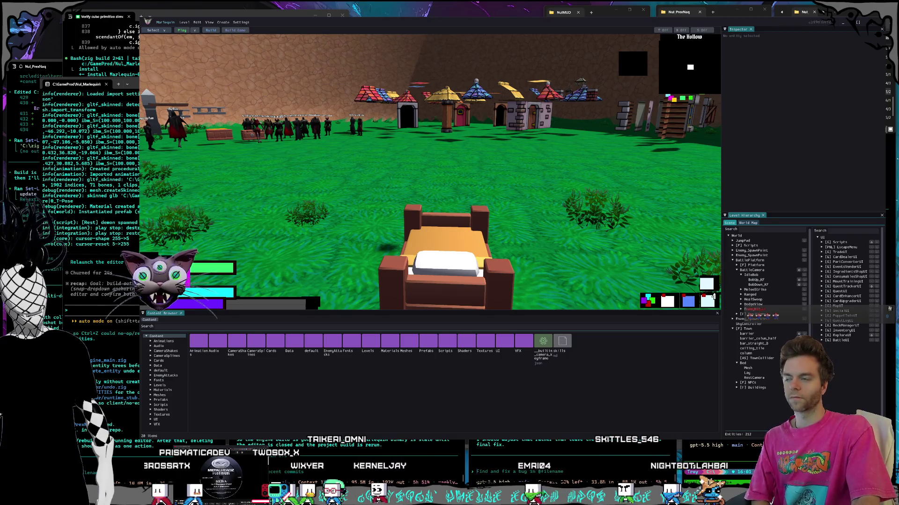
pyautogui.hotkey('alt', 'Tab')
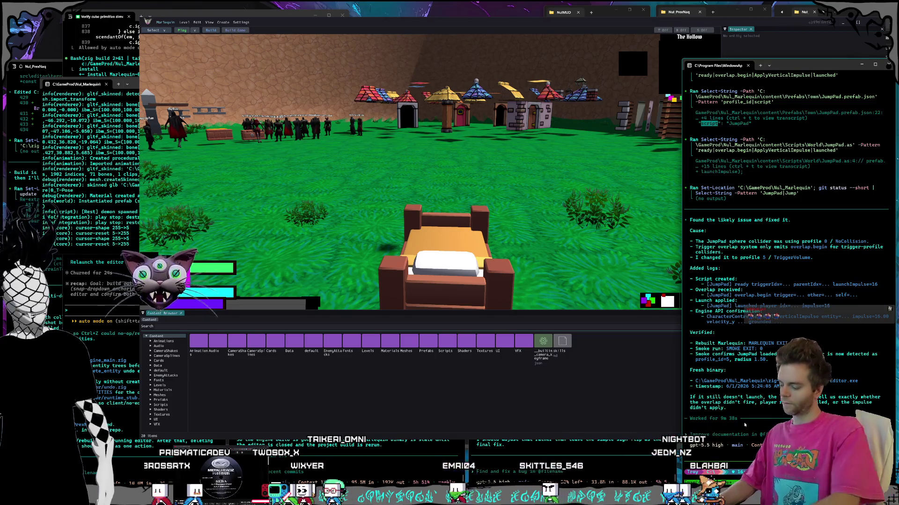
# Dictate a request about spawning characters at the bed to Codex, then return to the editor.
pyautogui.press('super+h')
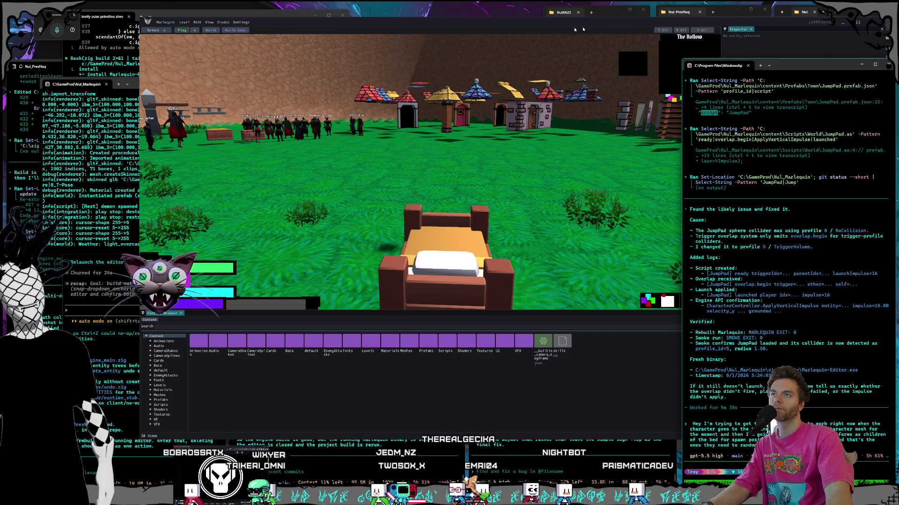
pyautogui.click(542, 26)
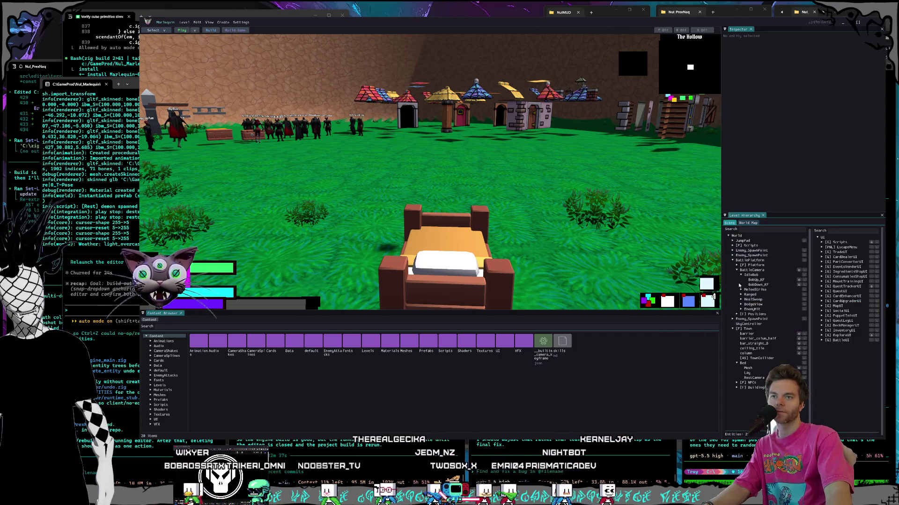
# Create an empty child entity under Bed named DemonSpawn1.
pyautogui.click(744, 363)
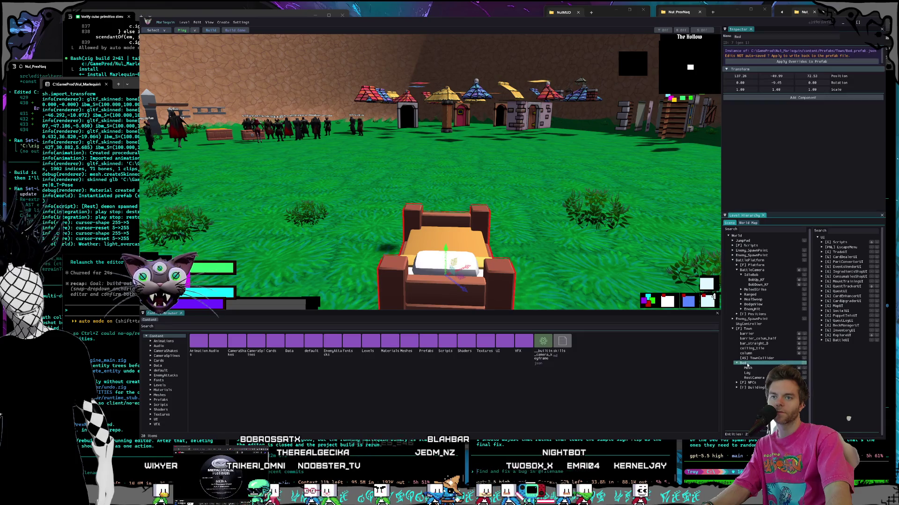
pyautogui.rightClick(747, 365)
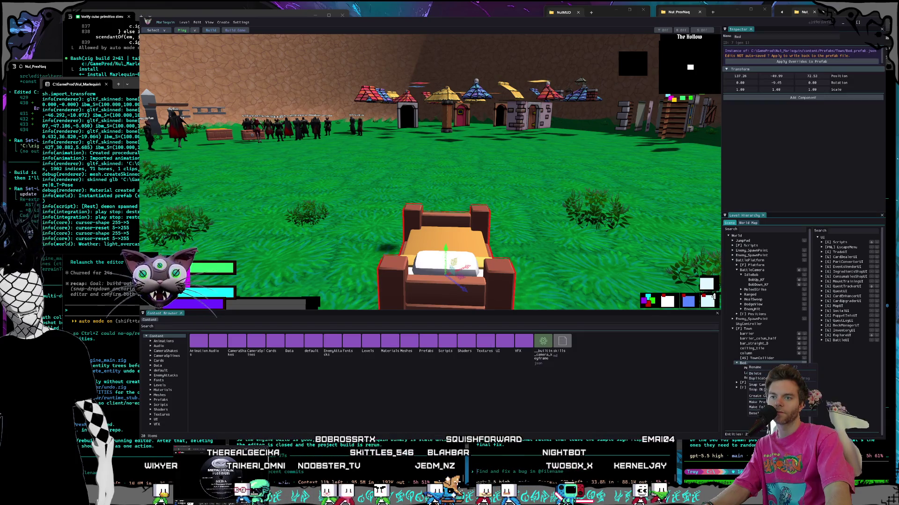
pyautogui.moveTo(754, 396)
pyautogui.click(850, 401)
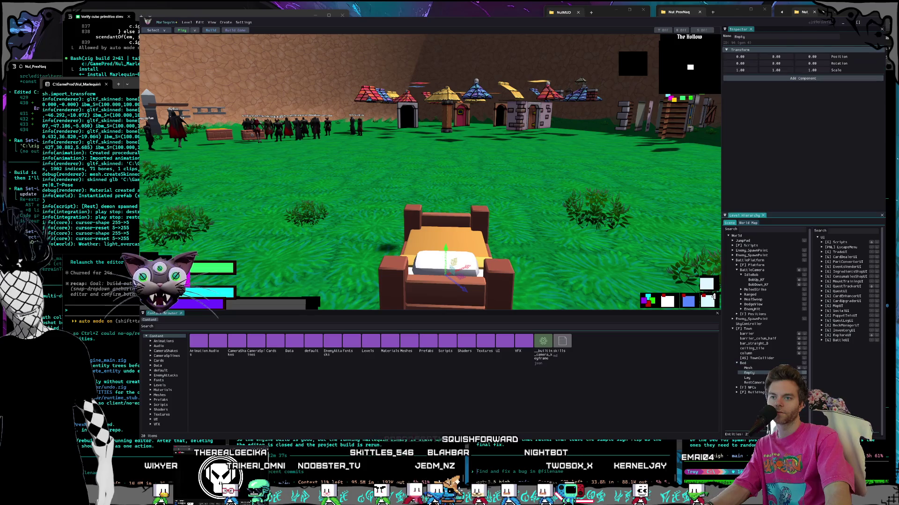
pyautogui.doubleClick(753, 374)
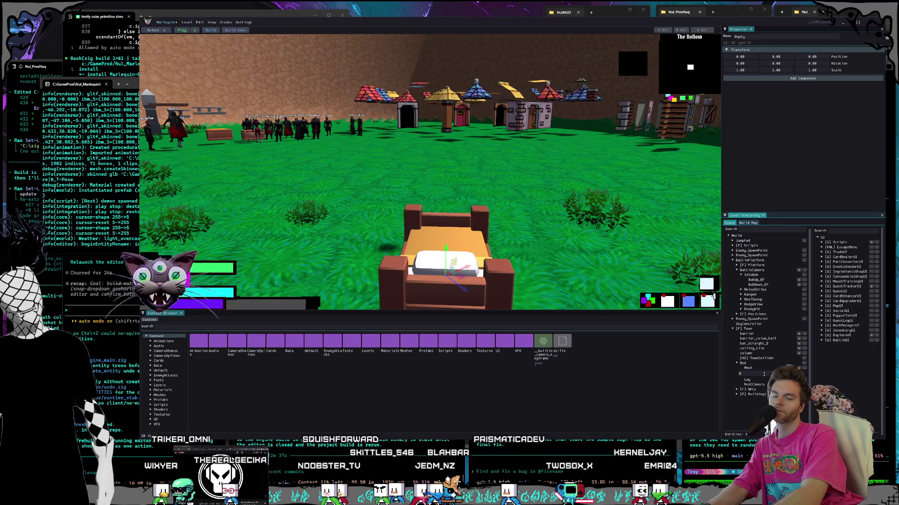
pyautogui.write('Spawn1')
pyautogui.press('Return')
pyautogui.moveTo(763, 375); pyautogui.dragTo(754, 385)
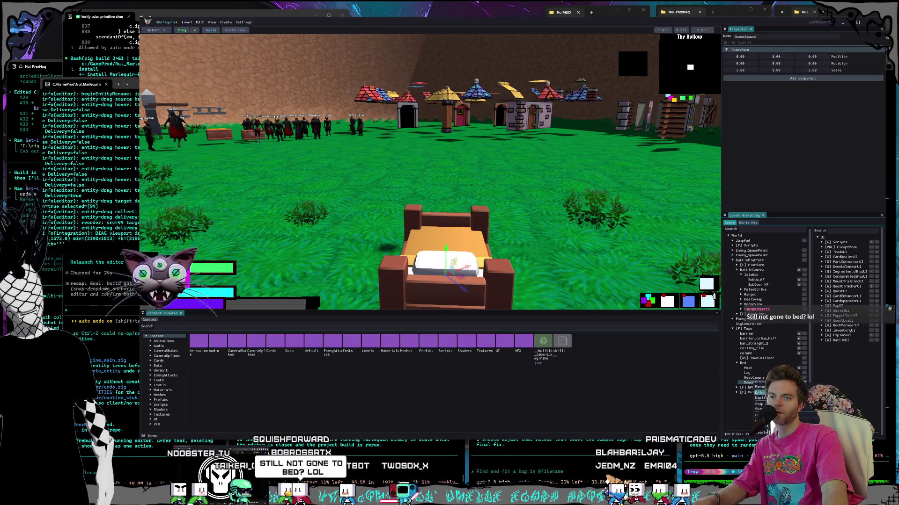
# Duplicate it as DemonSpawn2 and place it below DemonSpawn1 under Bed.
pyautogui.hotkey('ctrl', 'd')
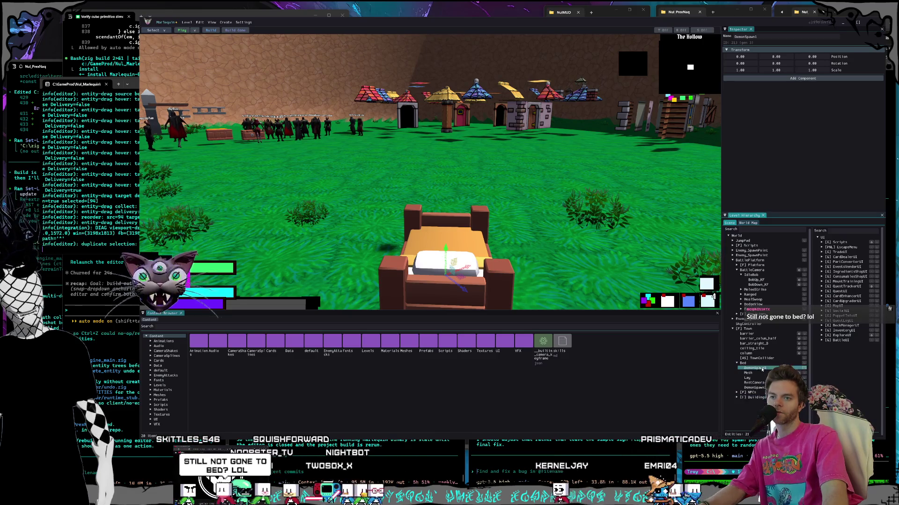
pyautogui.doubleClick(767, 368)
pyautogui.press('BackSpace')
pyautogui.write('2')
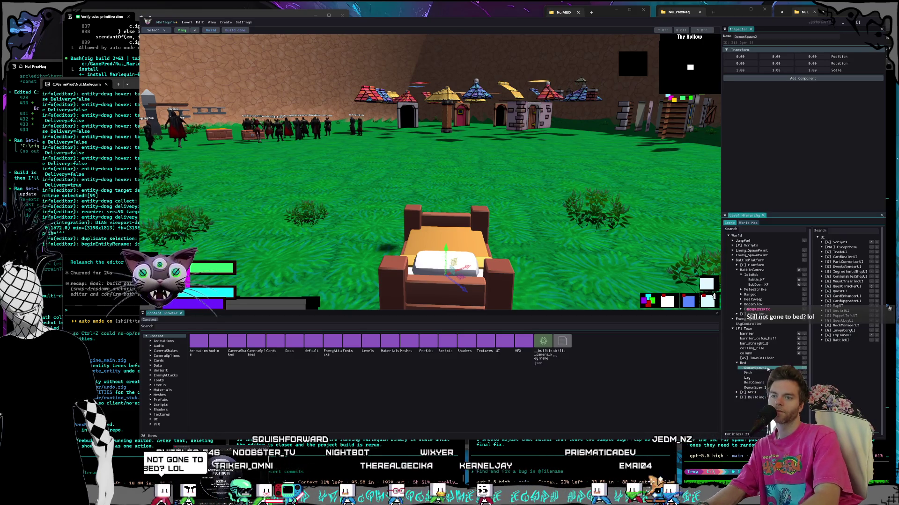
pyautogui.press('Return')
pyautogui.moveTo(752, 370); pyautogui.dragTo(763, 395)
# Make further copies and rename the last one DemonSpawn4 at the end of Bed's children.
pyautogui.hotkey('ctrl', 'd')
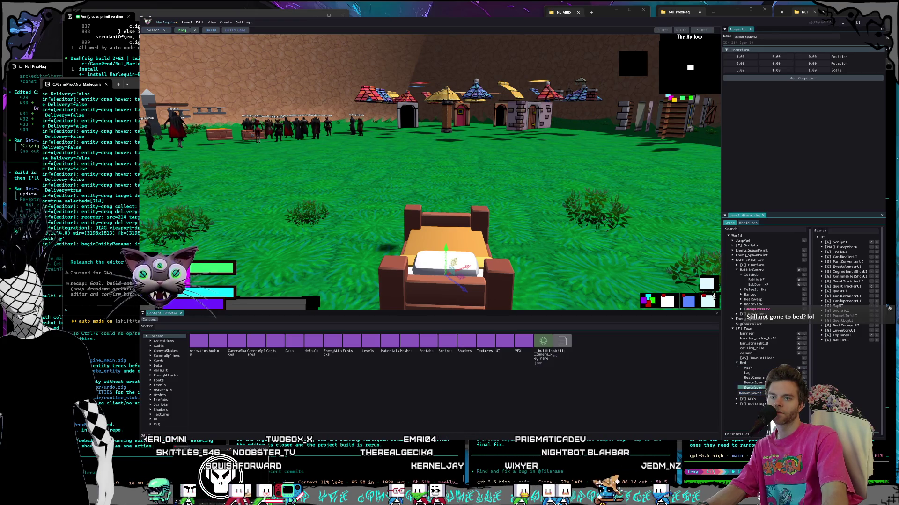
pyautogui.click(762, 401)
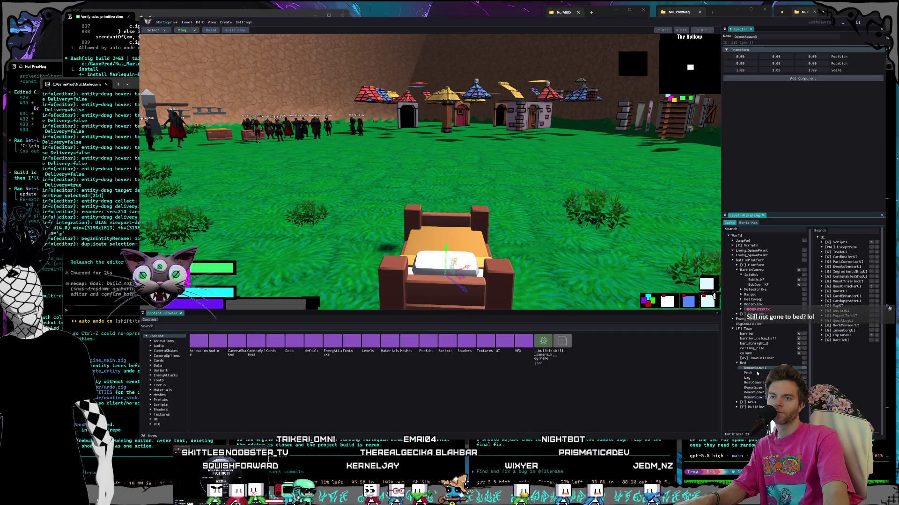
pyautogui.moveTo(764, 399); pyautogui.dragTo(764, 400)
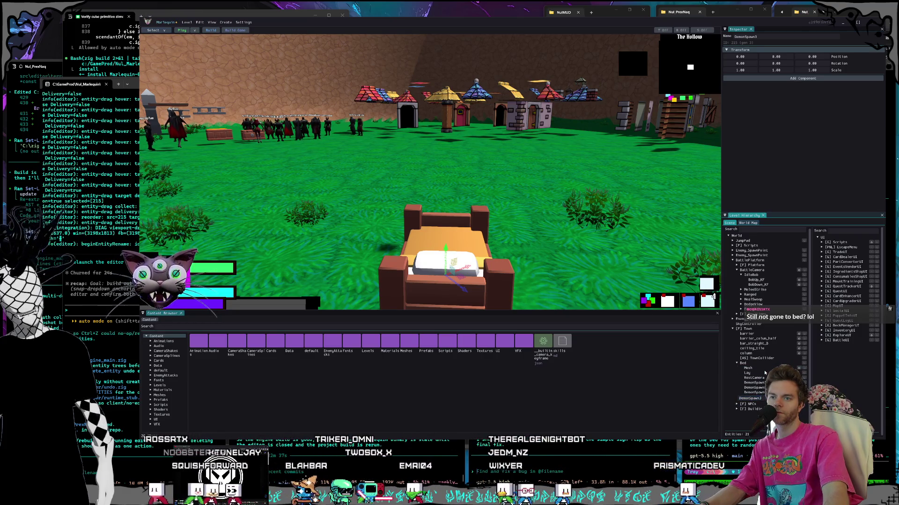
pyautogui.press('BackSpace')
pyautogui.write('4')
pyautogui.press('Return')
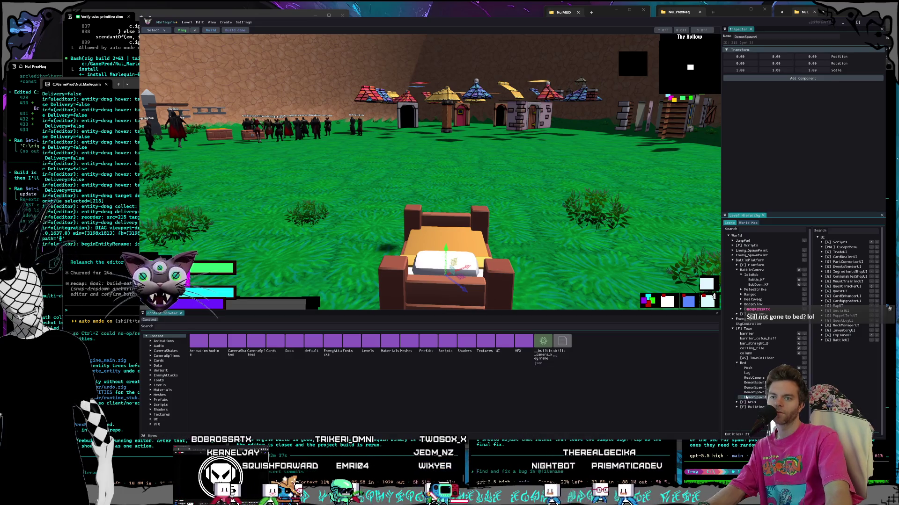
# Duplicate DemonSpawn4 into a final copy at the end of Bed's children, renamed DemonSpawn5.
pyautogui.rightClick(746, 398)
pyautogui.click(758, 400)
pyautogui.moveTo(751, 371); pyautogui.dragTo(762, 405)
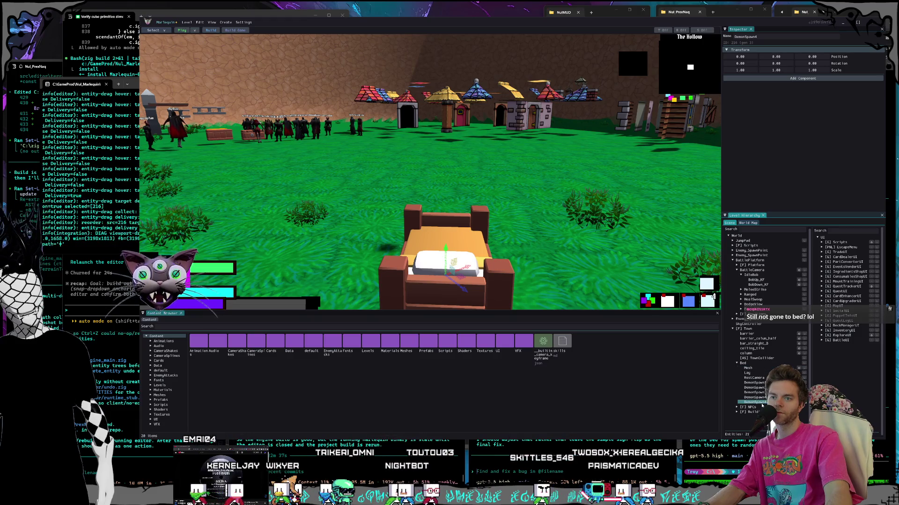
pyautogui.doubleClick(753, 402)
pyautogui.press('BackSpace')
pyautogui.write('5')
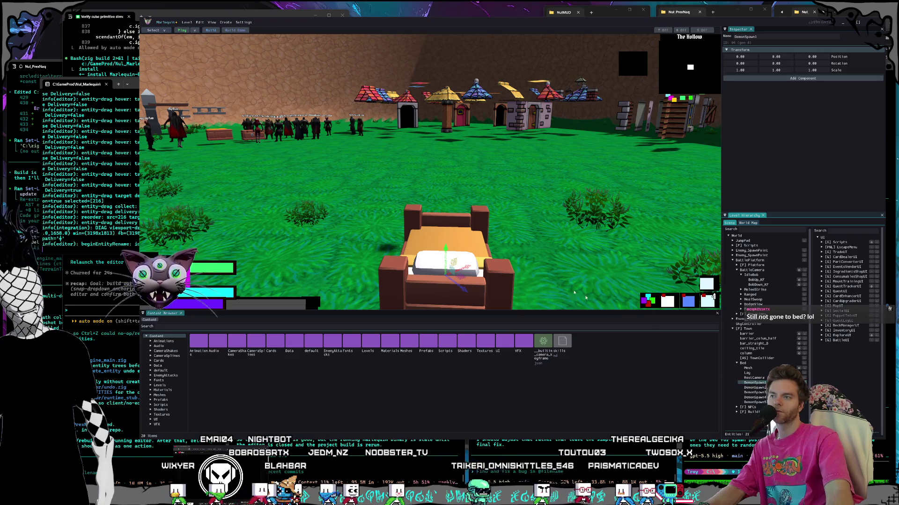
pyautogui.write('w')
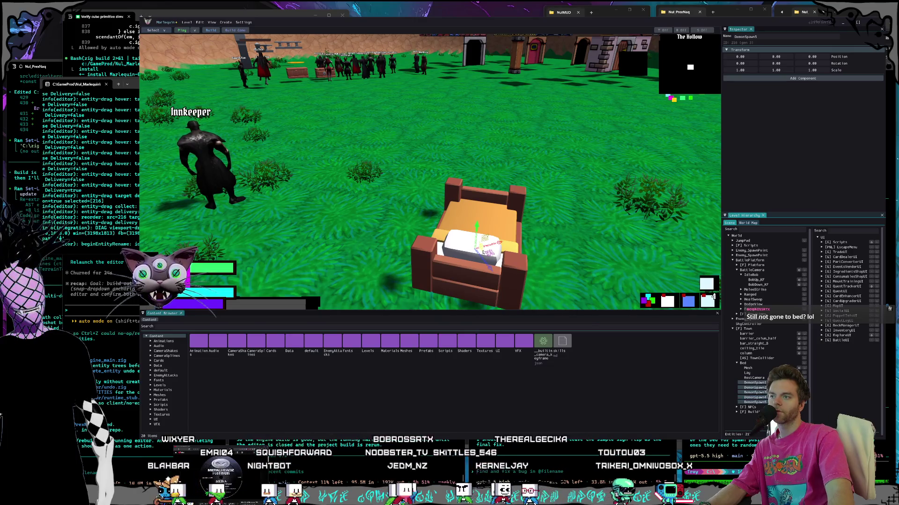
# Drag DemonSpawn5, DemonSpawn2 and DemonSpawn4 out onto the grass around the bed.
pyautogui.moveTo(491, 256); pyautogui.dragTo(499, 176)
pyautogui.press('w')
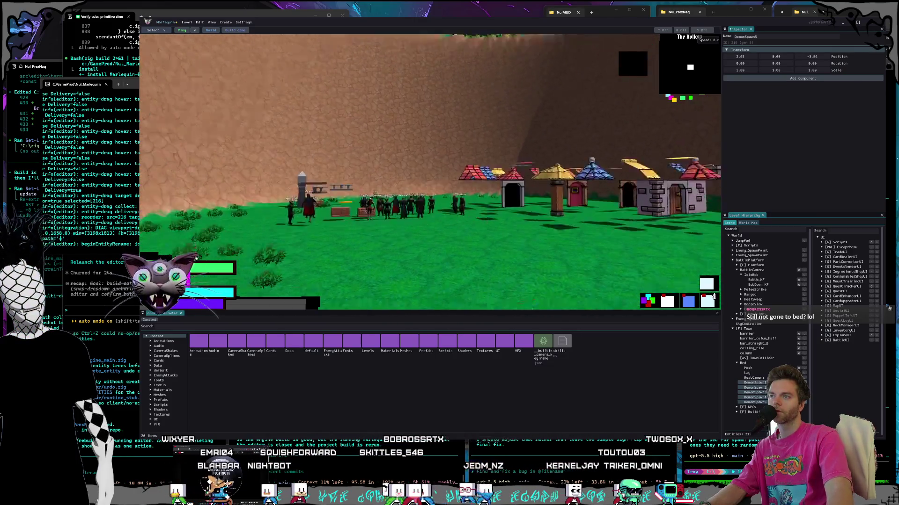
pyautogui.moveTo(484, 223)
pyautogui.mouseDown()
pyautogui.moveTo(497, 184)
pyautogui.moveTo(357, 178)
pyautogui.mouseUp()
pyautogui.click(760, 384)
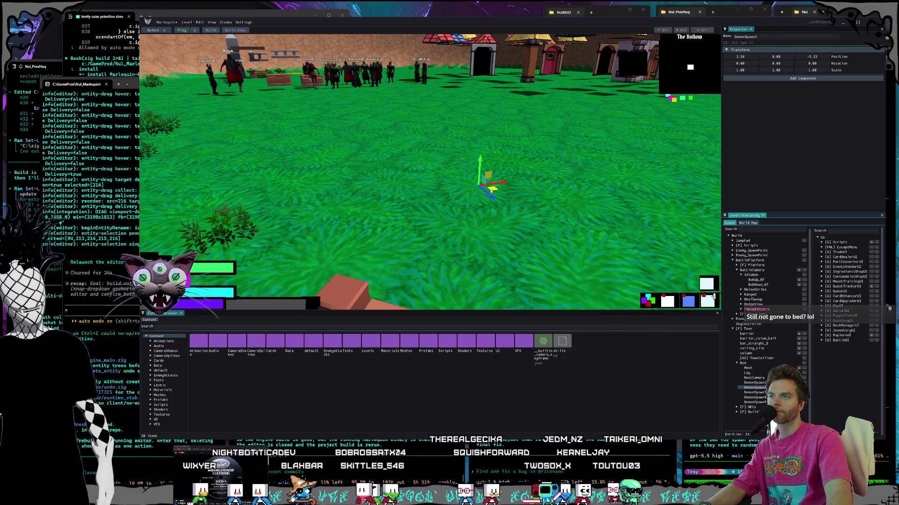
pyautogui.moveTo(491, 191); pyautogui.dragTo(413, 144)
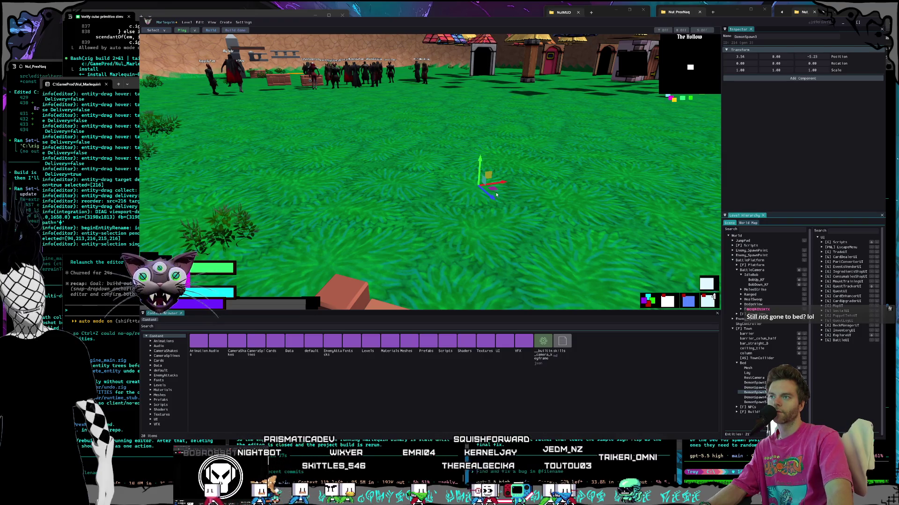
pyautogui.click(763, 398)
pyautogui.moveTo(491, 190); pyautogui.dragTo(545, 153)
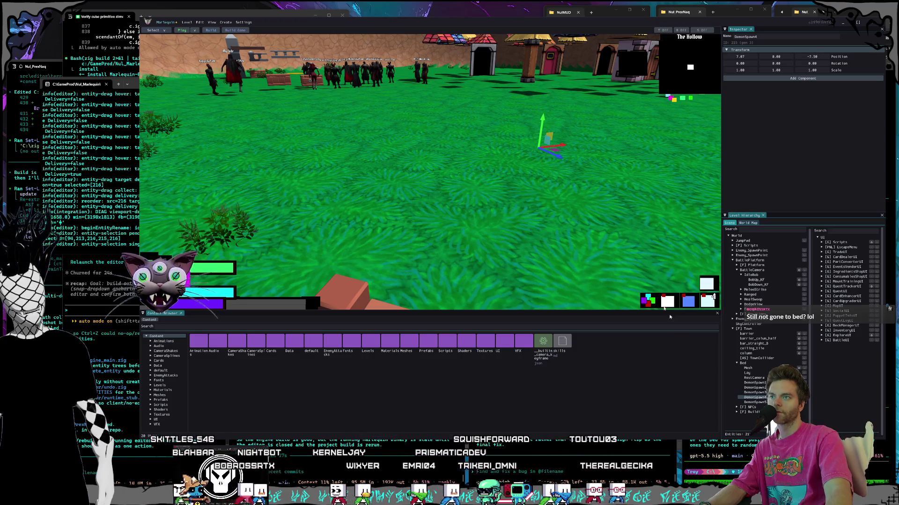
# Select DemonSpawn5, pull the camera back to frame the bed, and save the level.
pyautogui.click(761, 402)
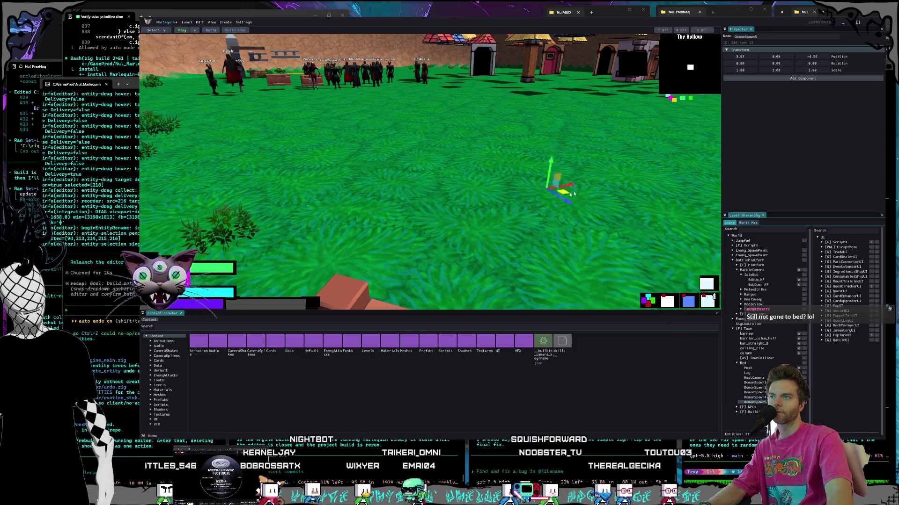
pyautogui.moveTo(685, 215); pyautogui.dragTo(512, 264)
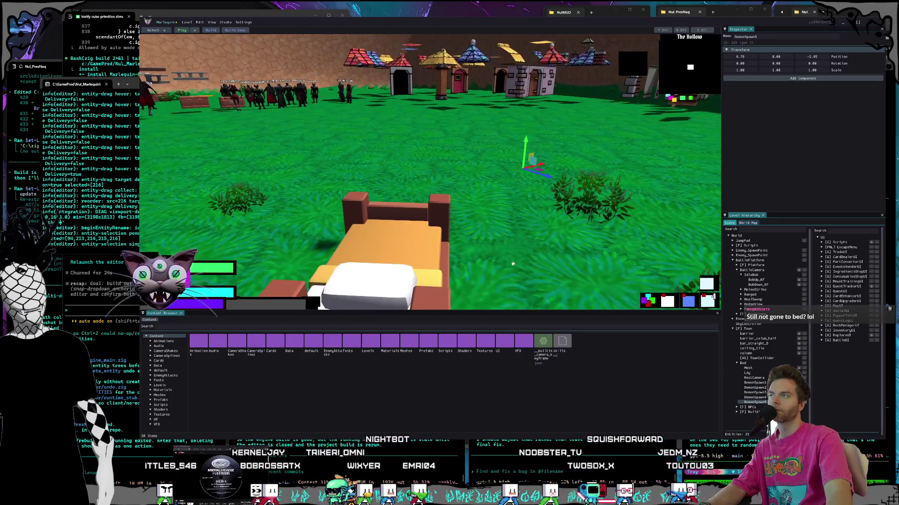
pyautogui.click(186, 22)
pyautogui.click(194, 39)
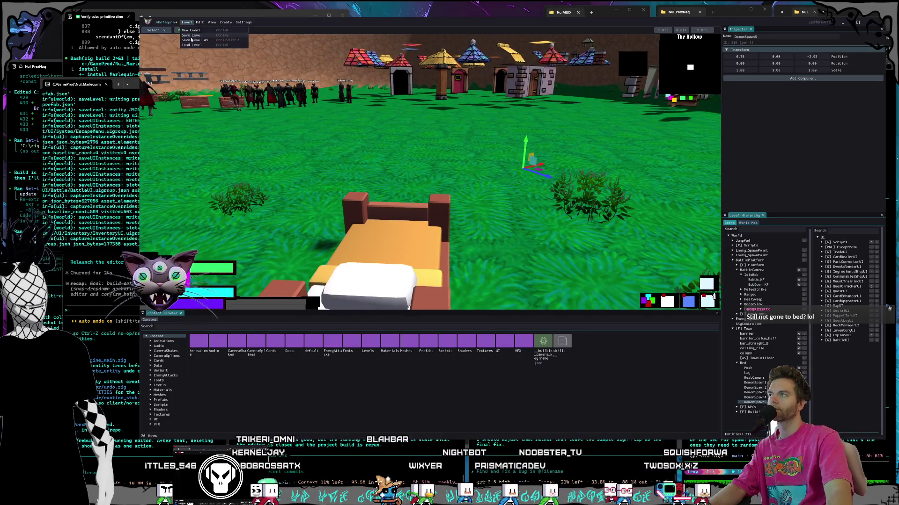
# Apply the Bed's new DemonSpawn children to its prefab and switch to the Codex terminal.
pyautogui.click(742, 364)
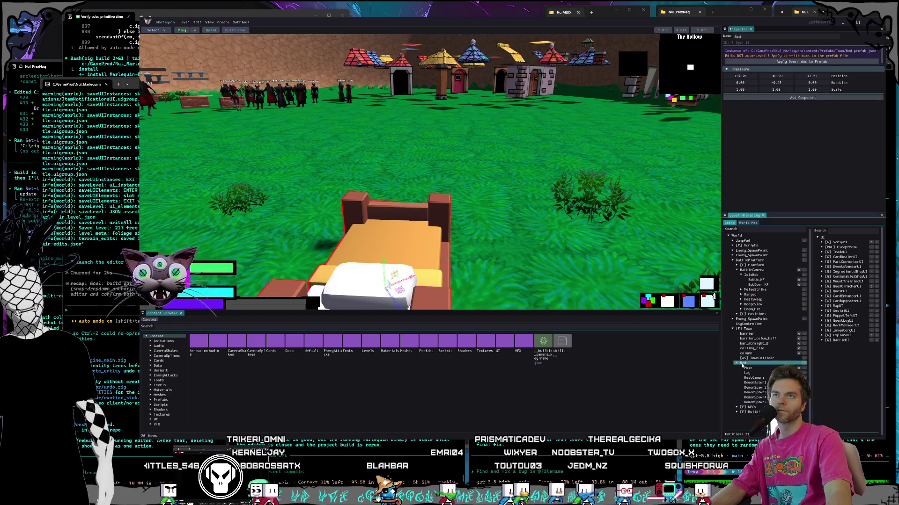
pyautogui.click(775, 61)
pyautogui.moveTo(557, 279); pyautogui.dragTo(535, 259)
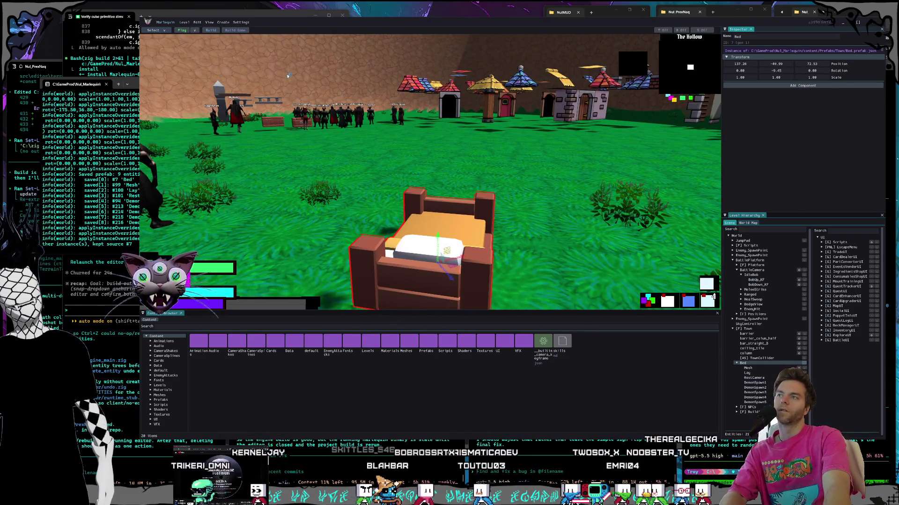
pyautogui.hotkey('alt', 'Tab')
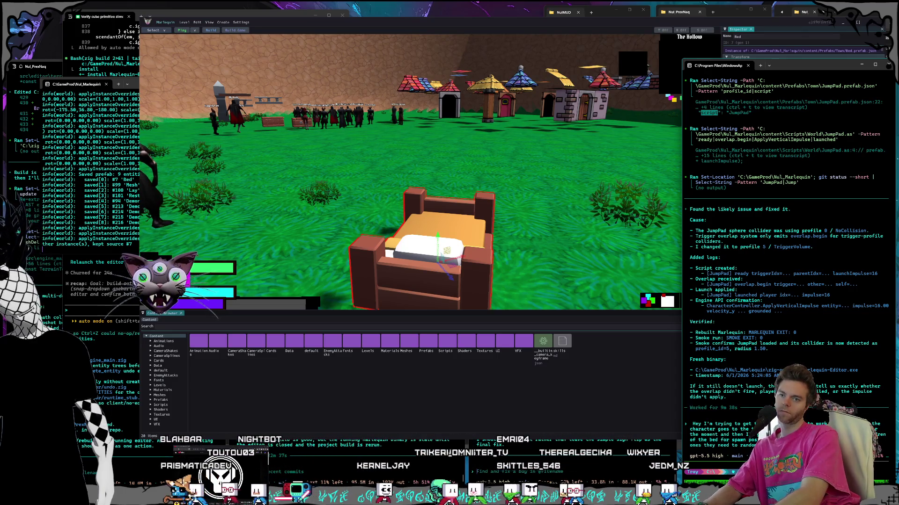
# Type and submit the Codex request on spawn locations, mouse detection, a shorter timer and angelscript.
pyautogui.write('also make sure that the')
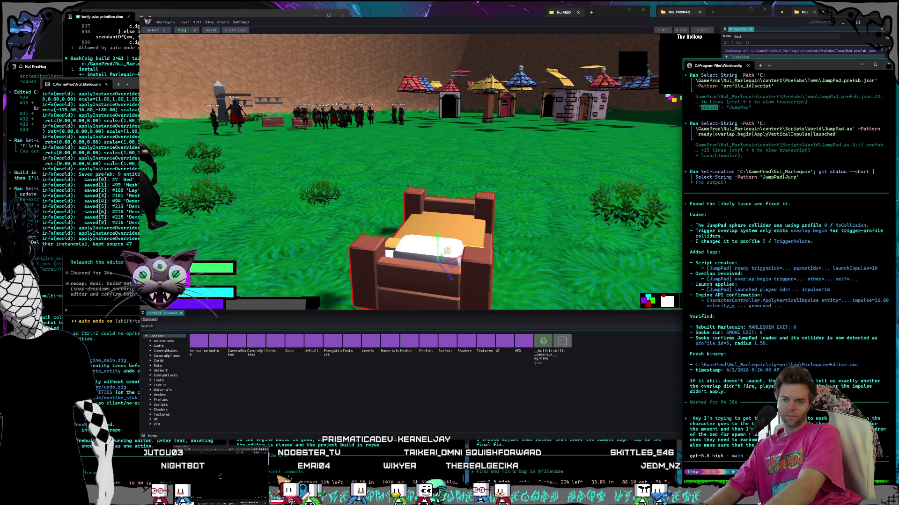
pyautogui.write('correctly to detect if')
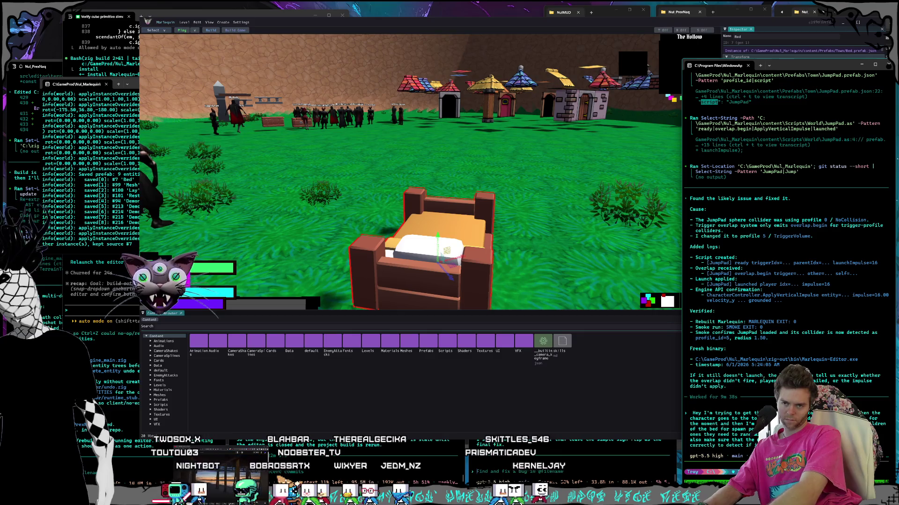
pyautogui.write('reduce the timer, make s')
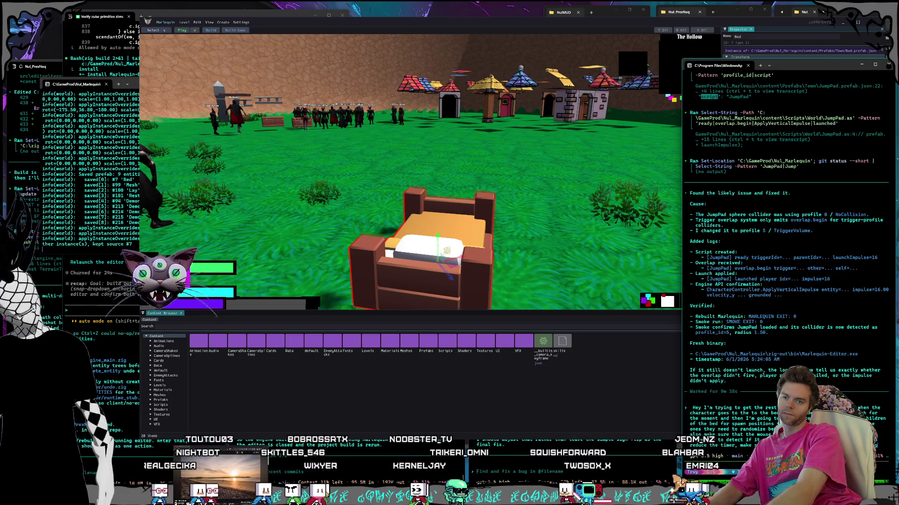
pyautogui.write('from the')
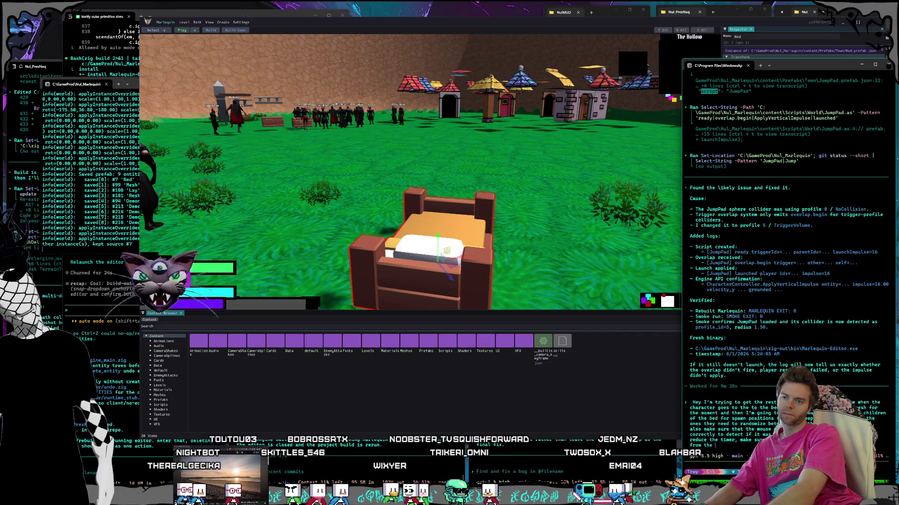
pyautogui.write(' content browser')
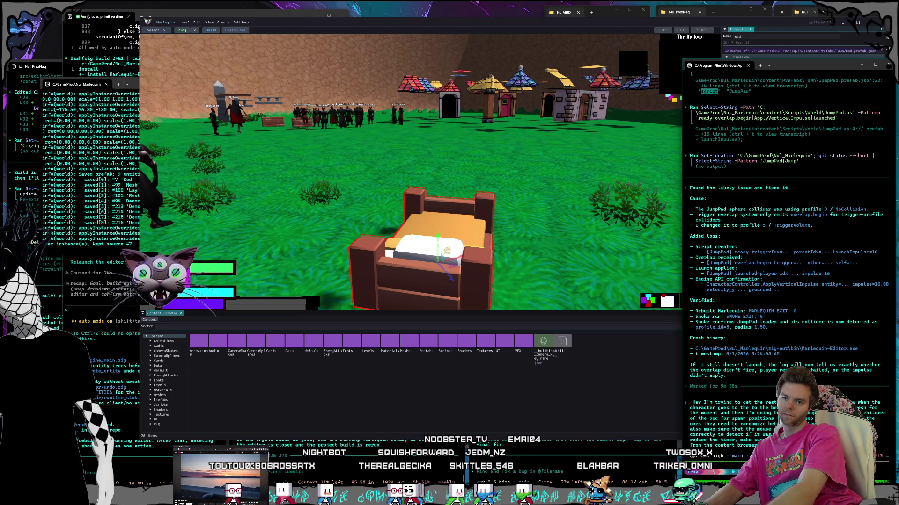
pyautogui.write('correct location was ')
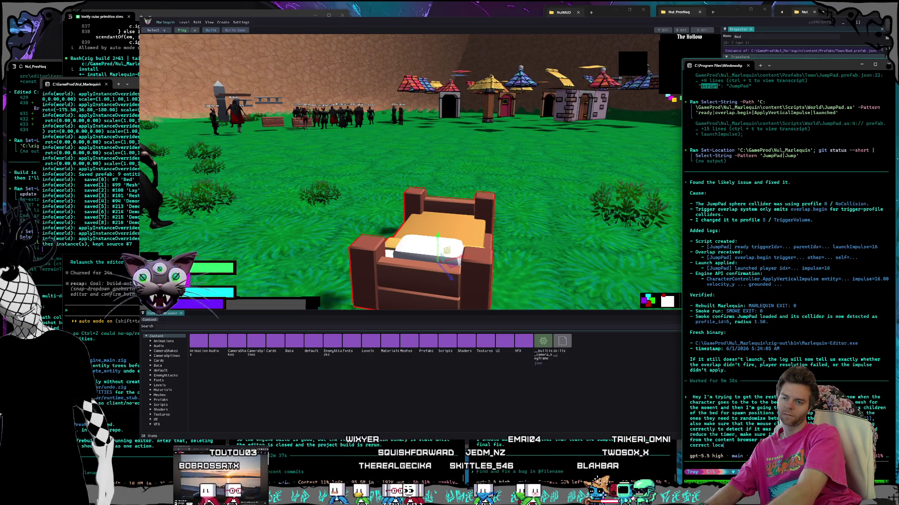
pyautogui.write('don')
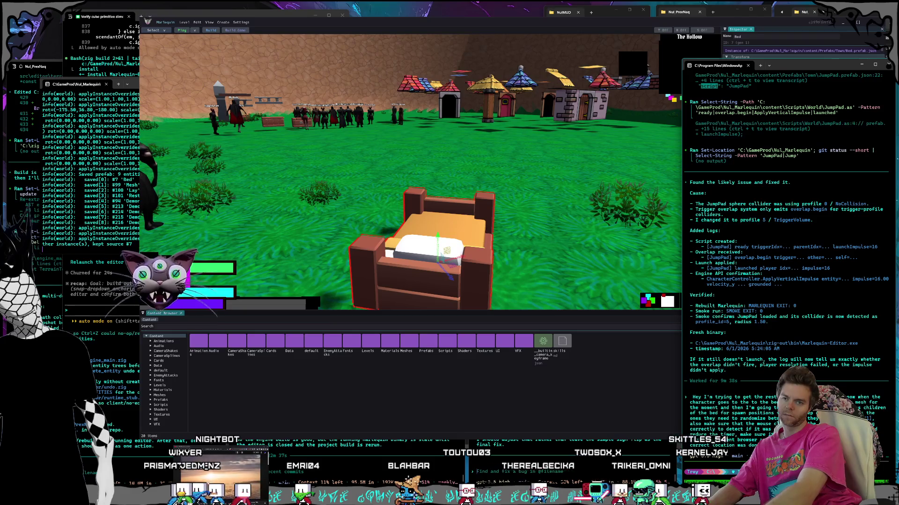
pyautogui.write('t')
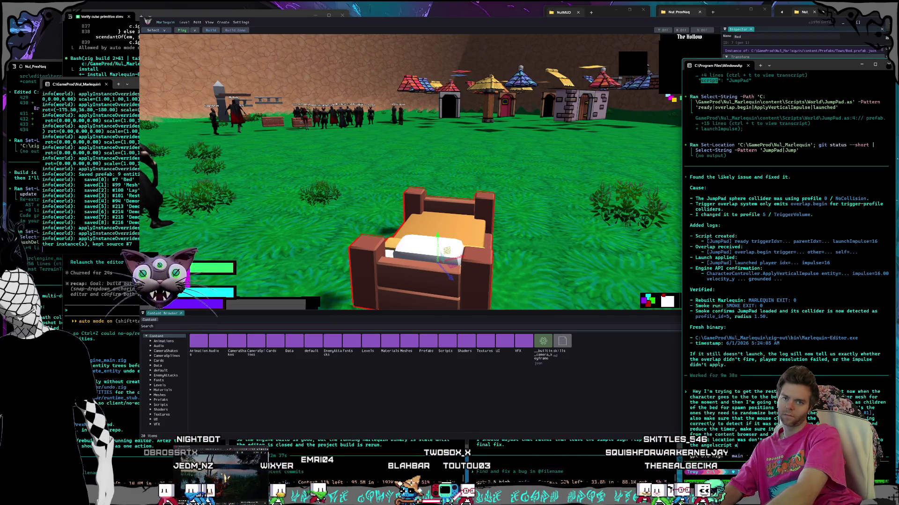
pyautogui.write('opi')
pyautogui.press('Return')
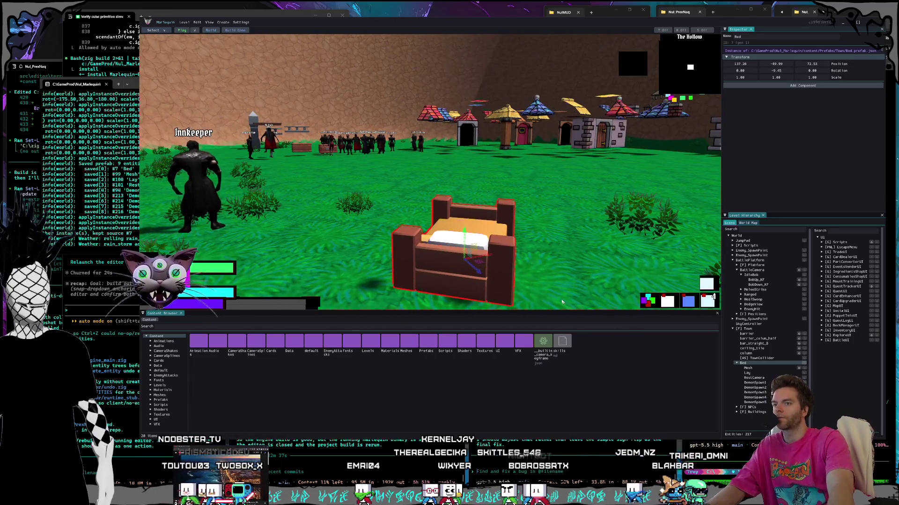
# Look over the bed scene without starting play, then return to the Codex agent's terminal.
pyautogui.click(304, 304)
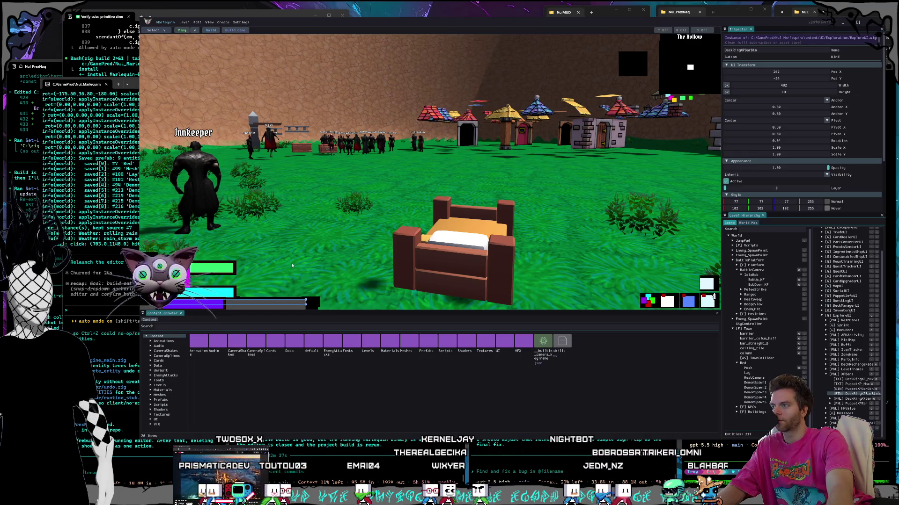
pyautogui.rightClick(311, 263)
pyautogui.click(311, 263)
pyautogui.press('a')
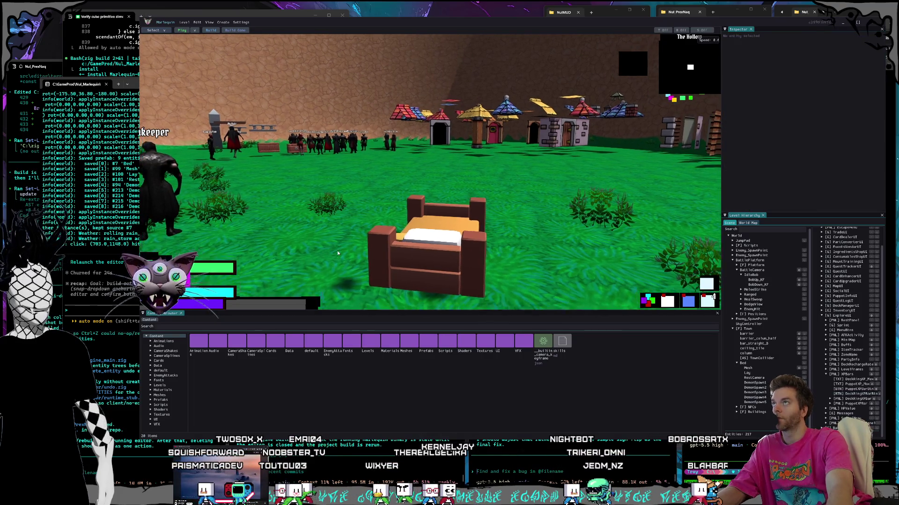
pyautogui.hotkey('alt', 'Tab')
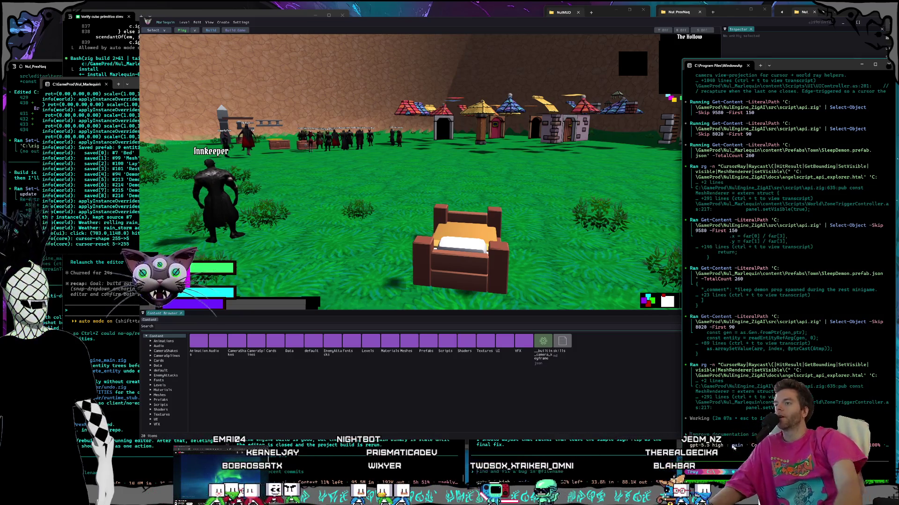
# Read the Codex agent's latest output, then return to the Marlequin Editor scene view.
pyautogui.click(592, 287)
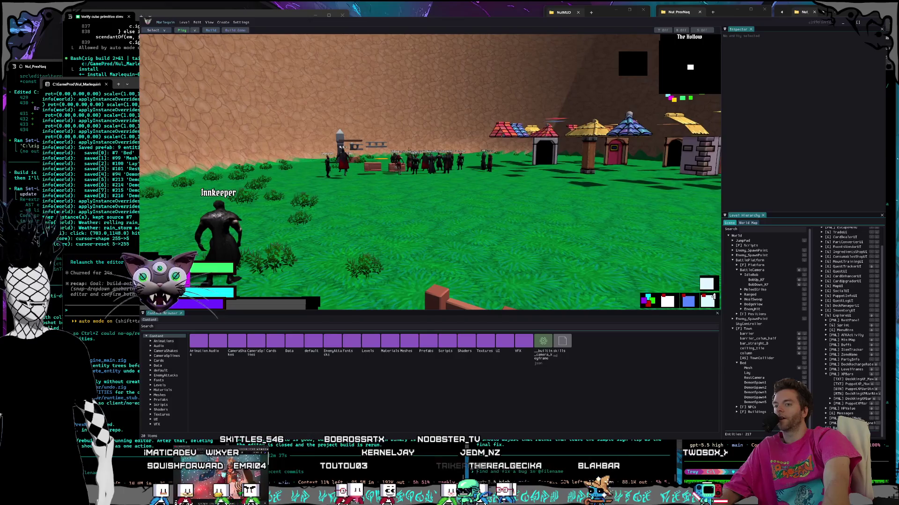
pyautogui.hotkey('alt', 'Tab')
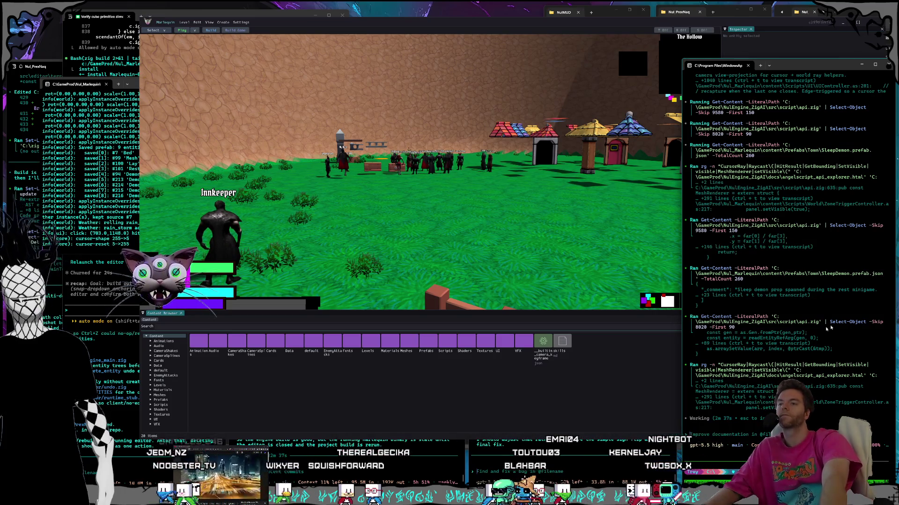
pyautogui.click(434, 181)
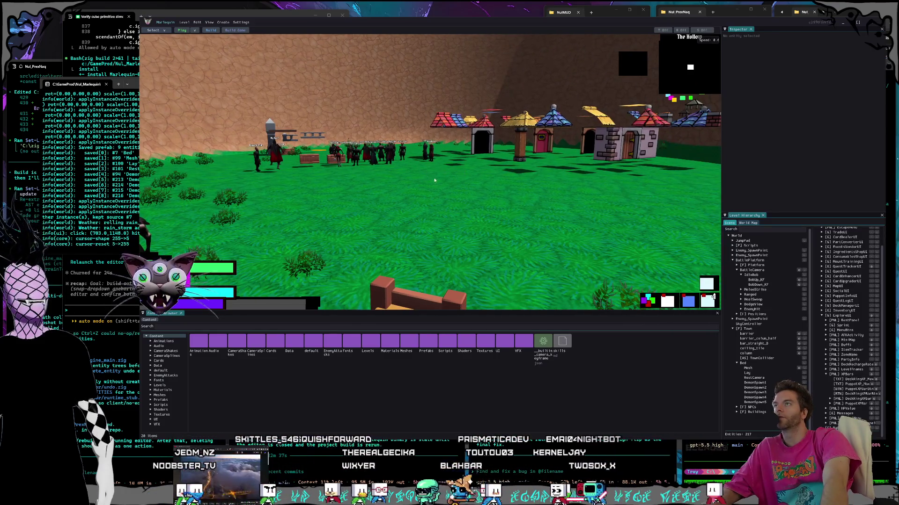
# Fly the camera to the NPC group, play from there, and walk the player left.
pyautogui.press('w')
pyautogui.press('w')
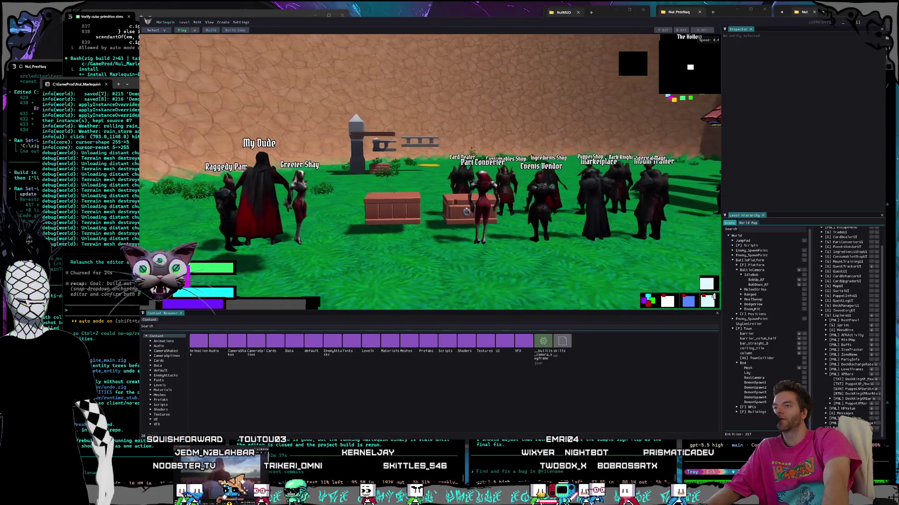
pyautogui.press('w')
pyautogui.press('w')
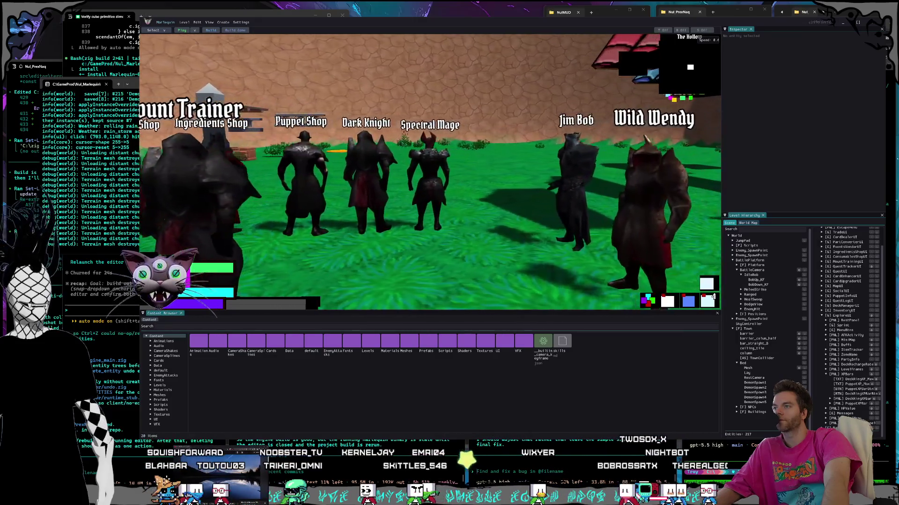
pyautogui.press('s')
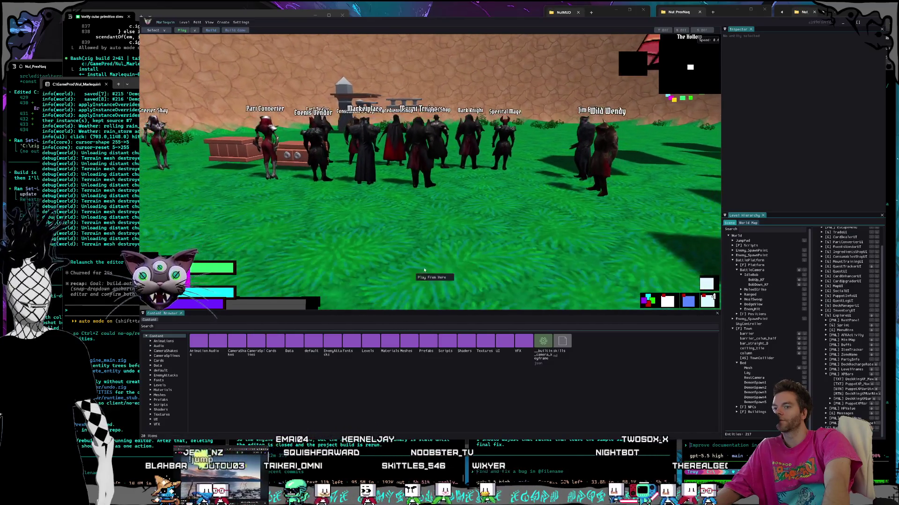
pyautogui.click(475, 289)
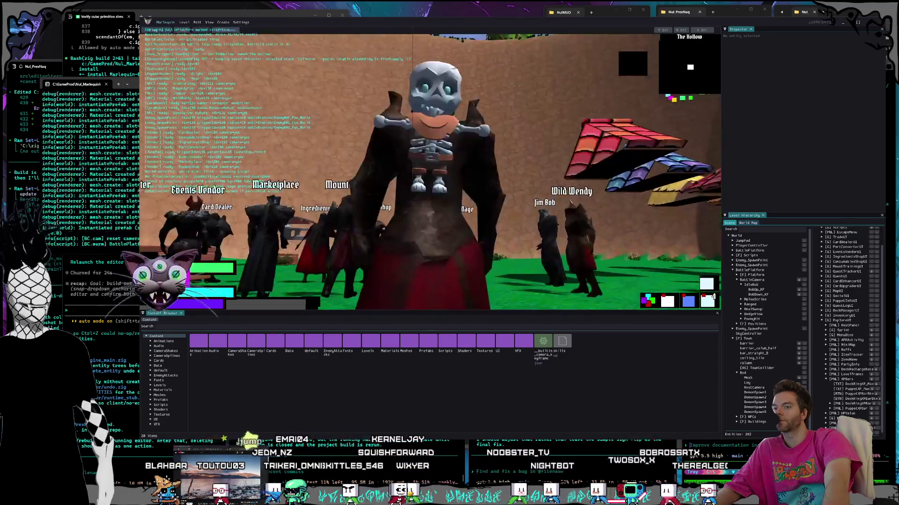
pyautogui.press('w')
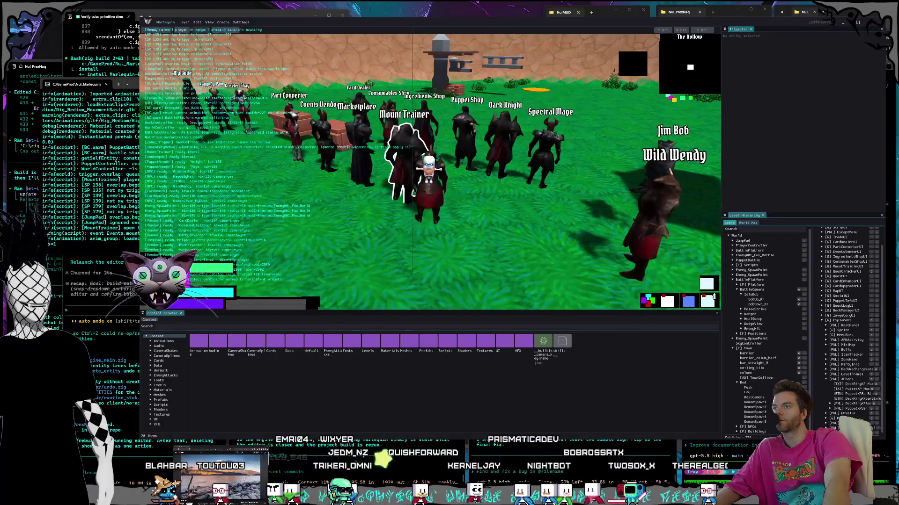
pyautogui.press('a')
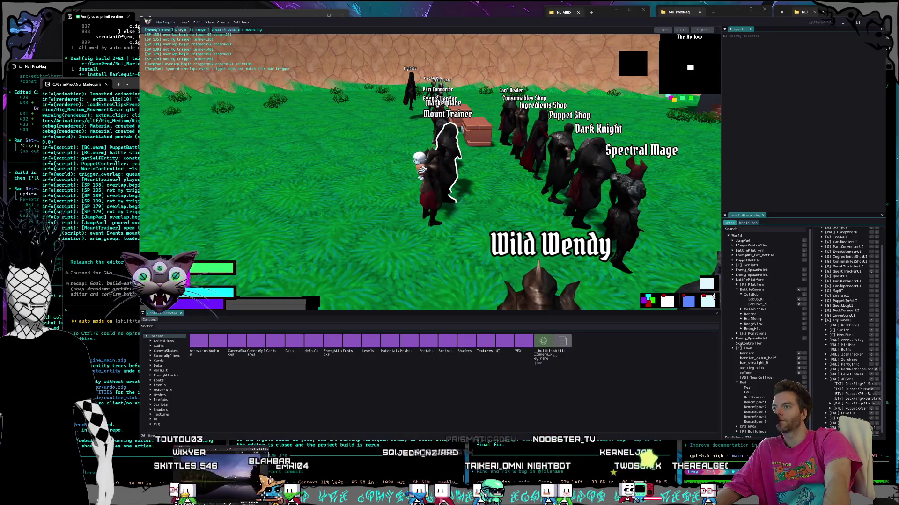
# Walk the player left along the NPC line past the vendors to the card bench.
pyautogui.press('d')
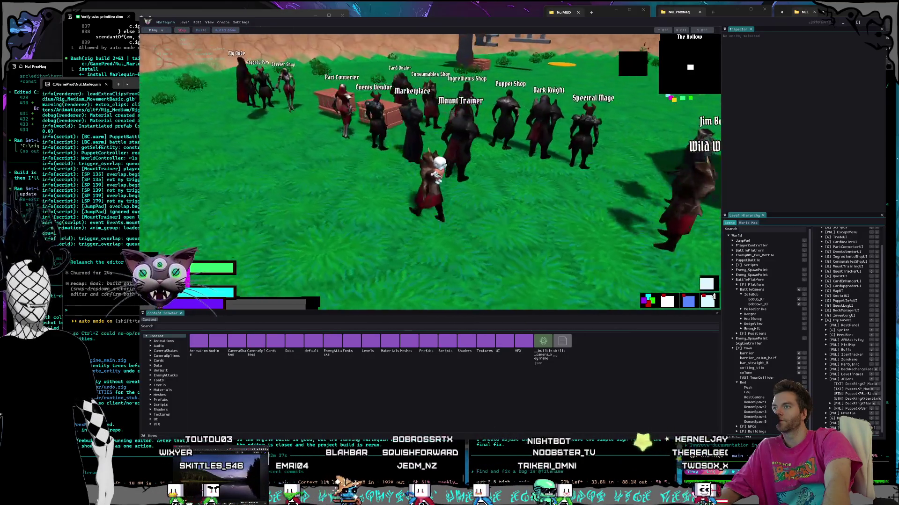
pyautogui.press('a')
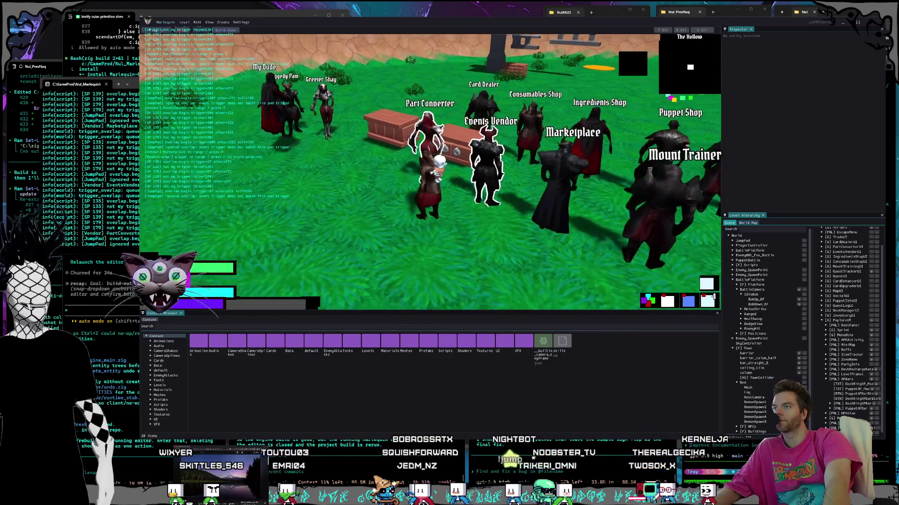
pyautogui.press('a')
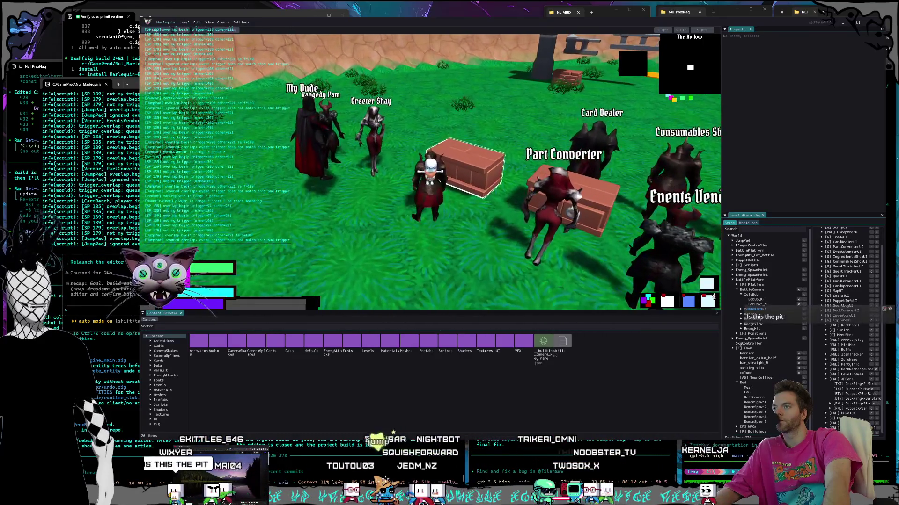
pyautogui.press('a')
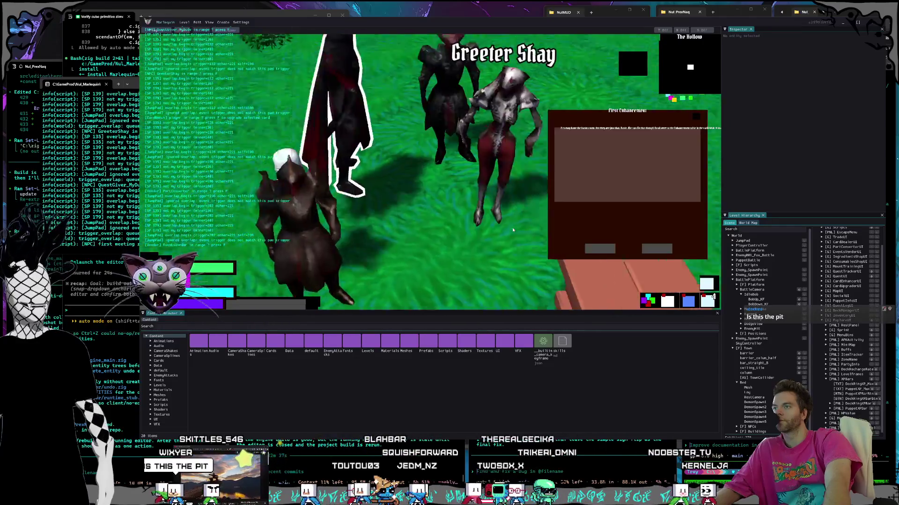
pyautogui.press('a')
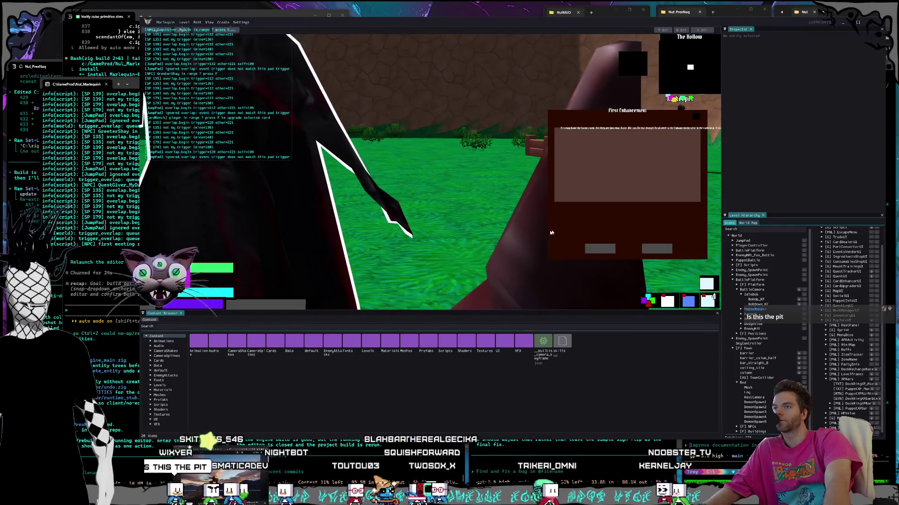
# Try repeatedly to close the First Enhancement panel.
pyautogui.click(696, 118)
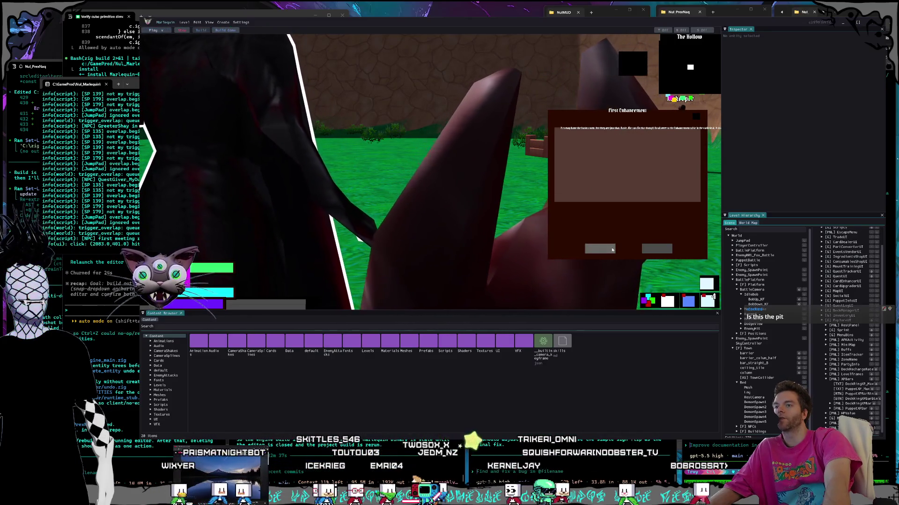
pyautogui.click(695, 118)
pyautogui.click(696, 118)
pyautogui.click(696, 118)
pyautogui.click(696, 119)
pyautogui.click(696, 119)
pyautogui.click(695, 119)
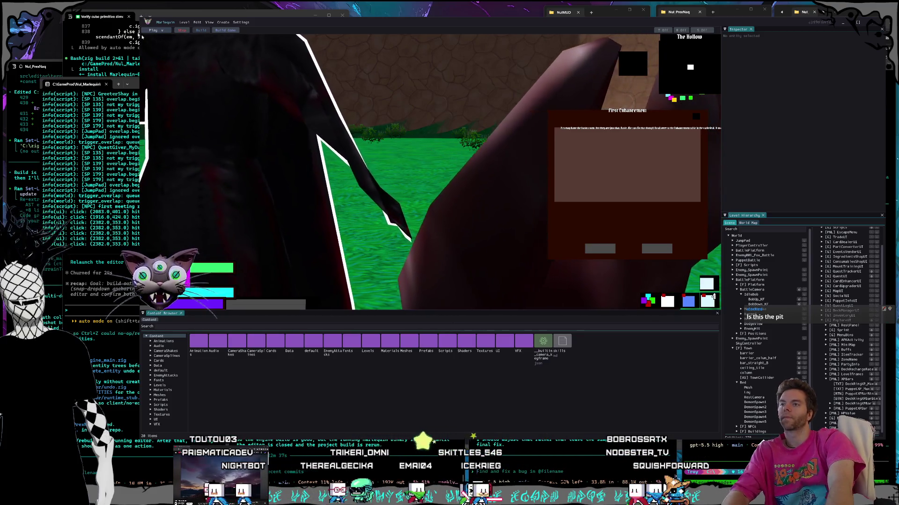
# Take a screen capture, retry dismissing the dialog, then quit the Marlequin editor with Alt+F4.
pyautogui.press('super+shift+s')
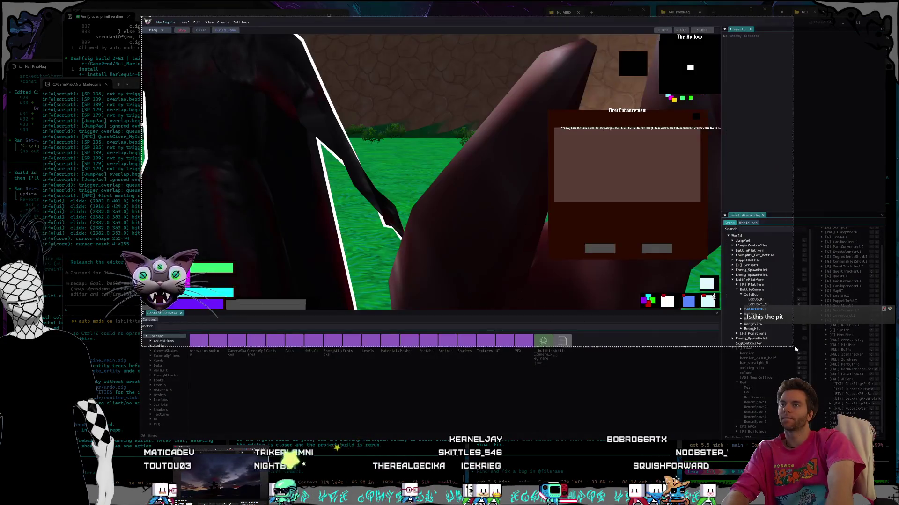
pyautogui.click(762, 333)
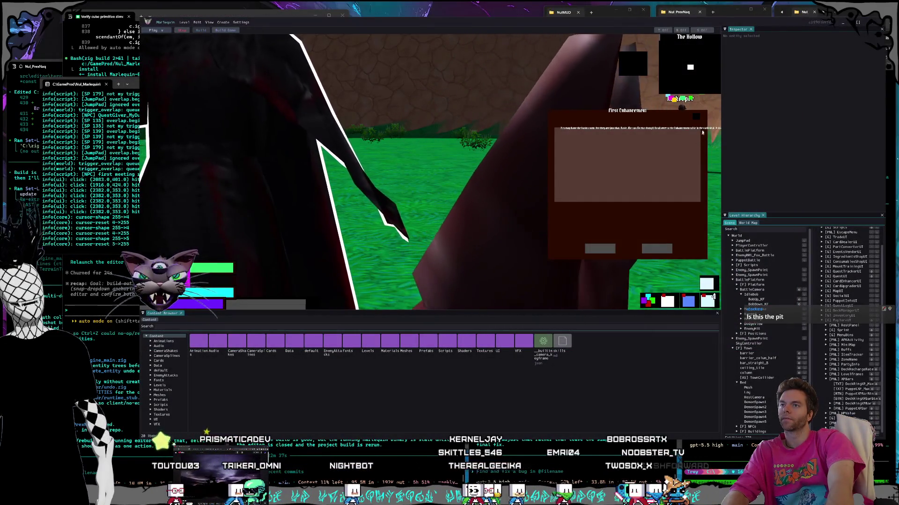
pyautogui.click(697, 119)
pyautogui.click(697, 119)
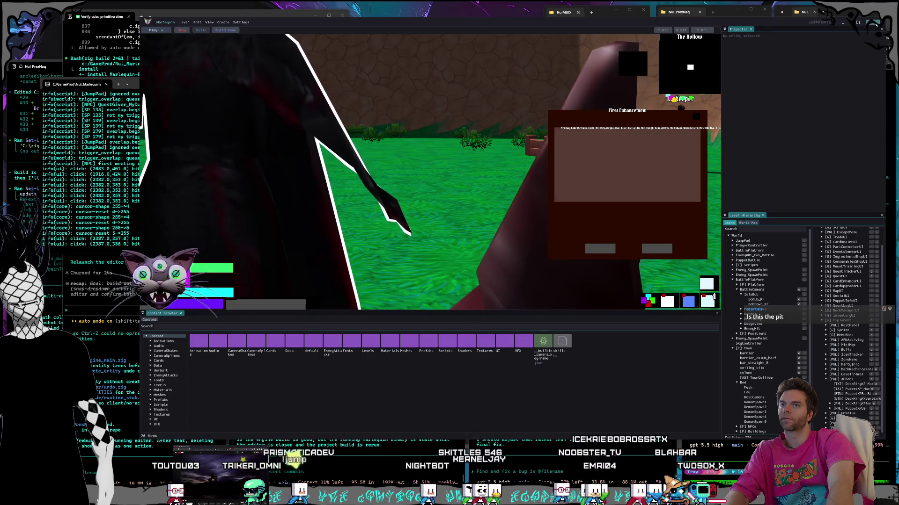
pyautogui.hotkey('alt', 'F4')
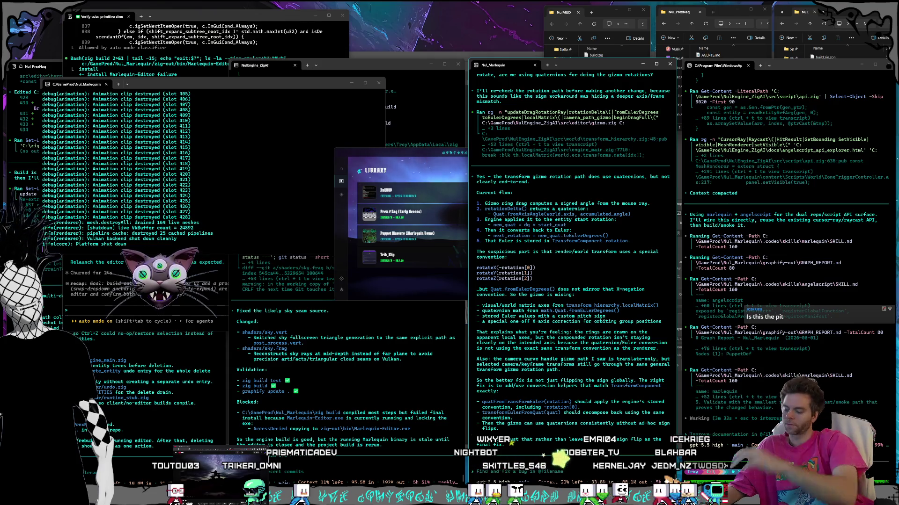
# Paste the screenshot into the Nul_Marlequin Codex prompt and dictate the quest-window bug description.
pyautogui.hotkey('ctrl', 'v')
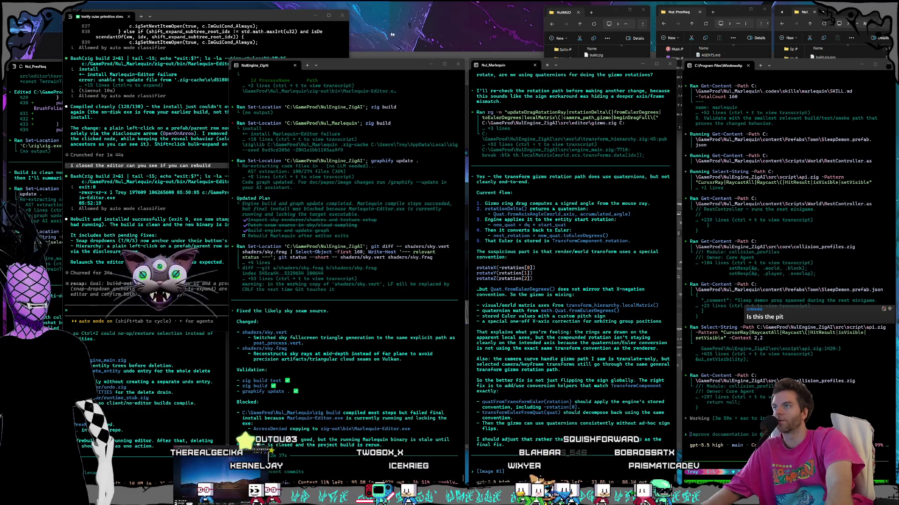
pyautogui.click(547, 471)
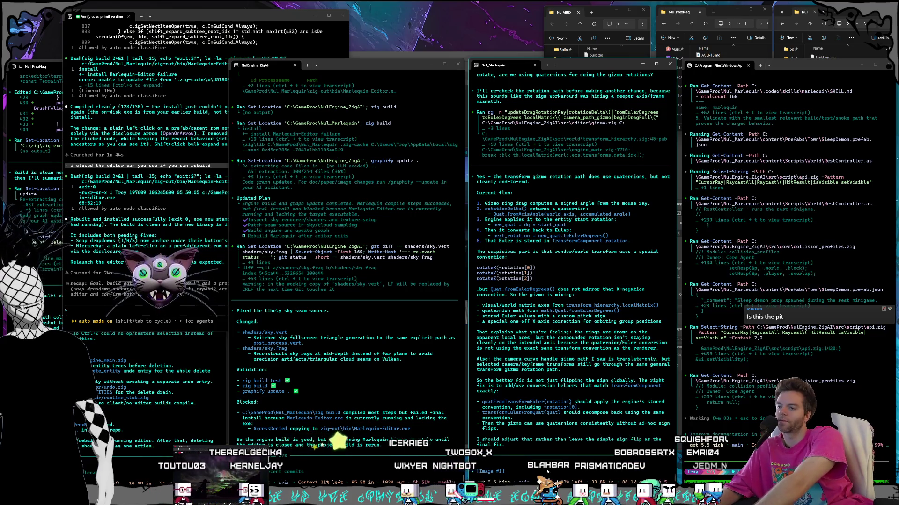
pyautogui.press('super+h')
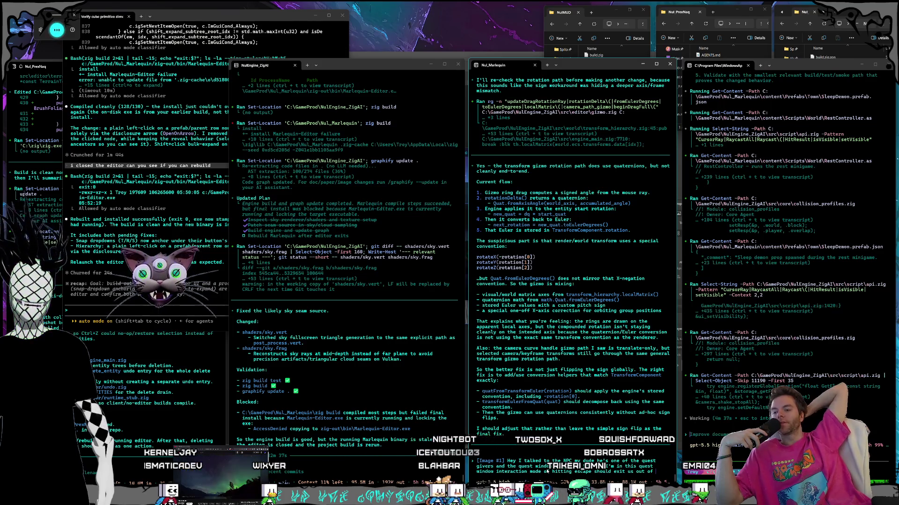
# Send Codex the report about the quest window interaction mode, then bring the Nul_Marlequin project folder forward.
pyautogui.write('the quest window interaction mode instead of bringing up the escape menu')
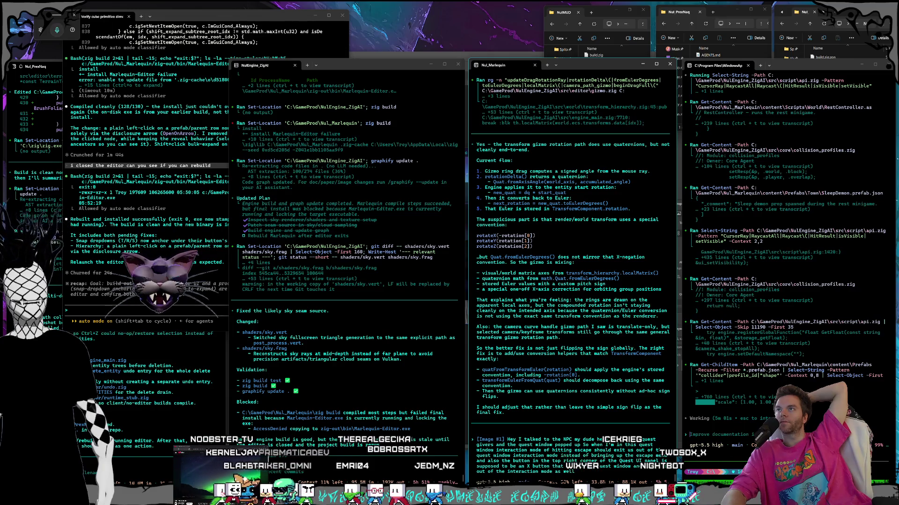
pyautogui.press('Return')
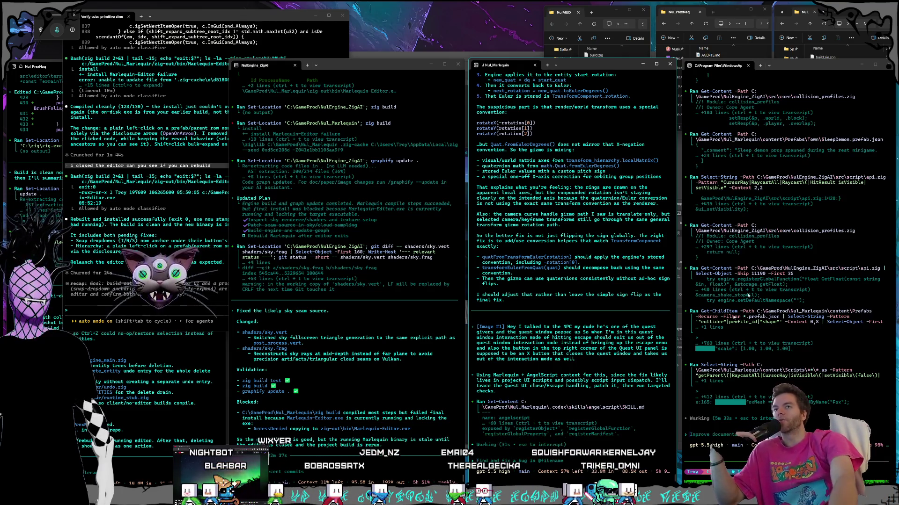
pyautogui.click(845, 25)
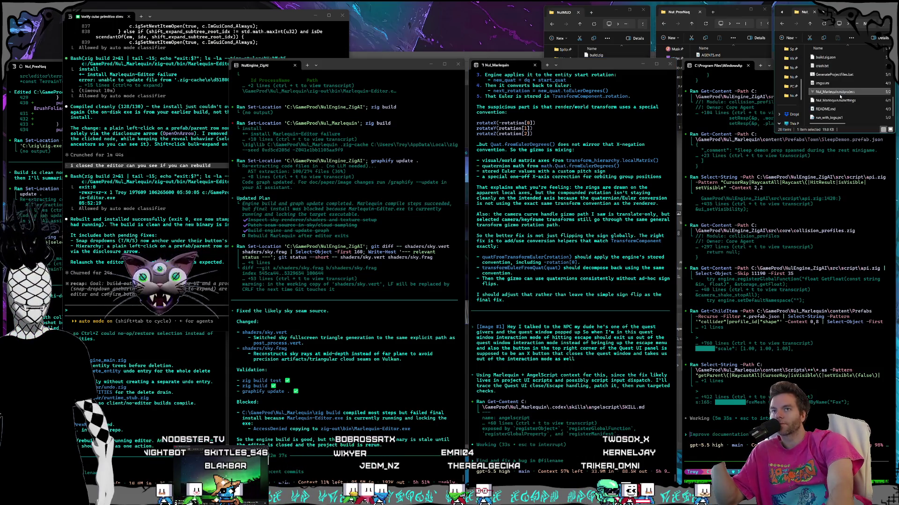
# Launch Nul_Marlequin.nulproject and fly toward the tree line to check the sky.
pyautogui.doubleClick(840, 93)
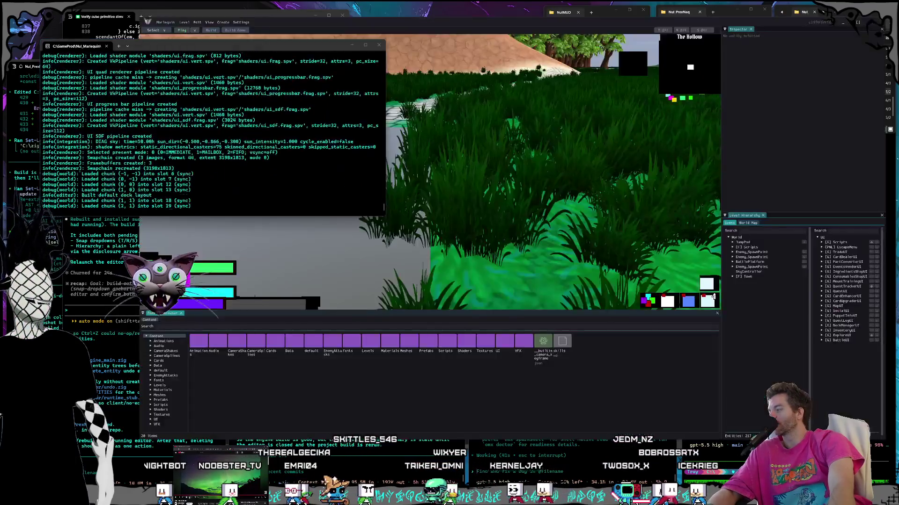
pyautogui.moveTo(511, 251)
pyautogui.mouseDown()
pyautogui.moveTo(485, 192)
pyautogui.moveTo(497, 140)
pyautogui.moveTo(494, 178)
pyautogui.mouseUp()
pyautogui.press('w')
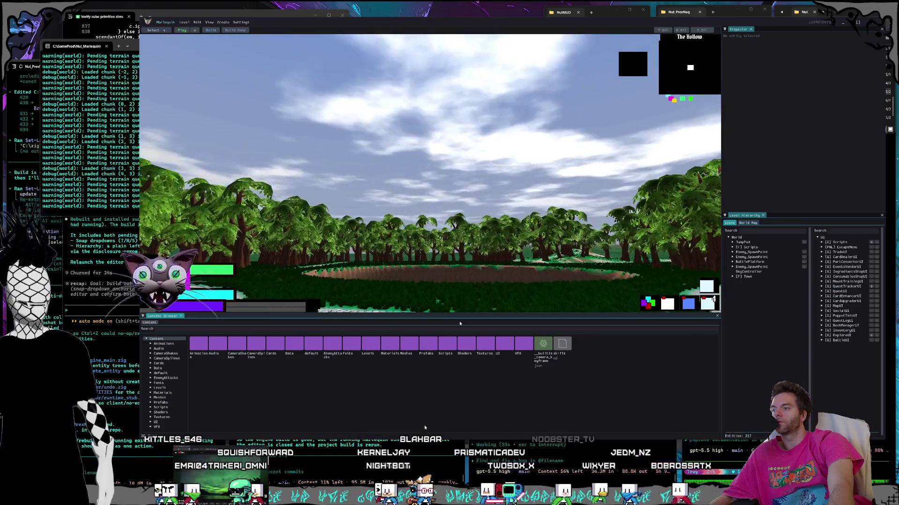
pyautogui.hotkey('alt', 'Tab')
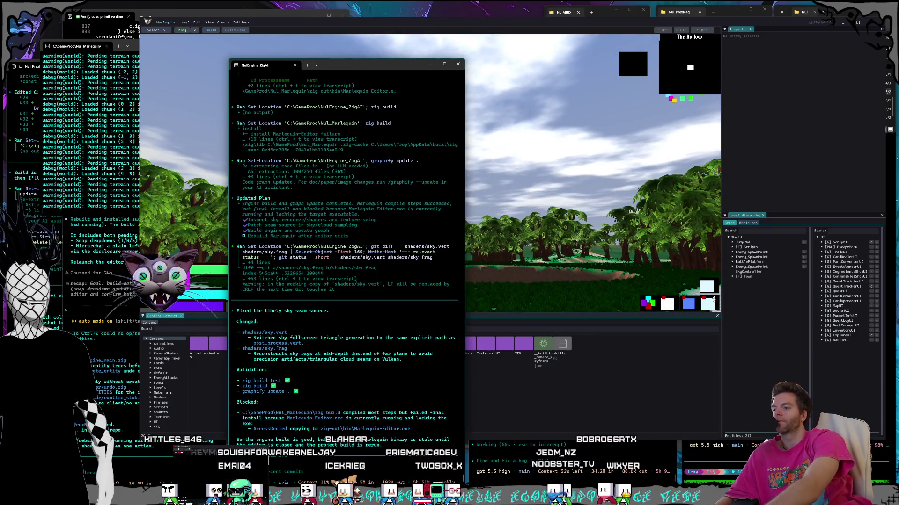
# Report that clouds jump back and forth when moving forward, then close the Marlequin editor.
pyautogui.press('super+h')
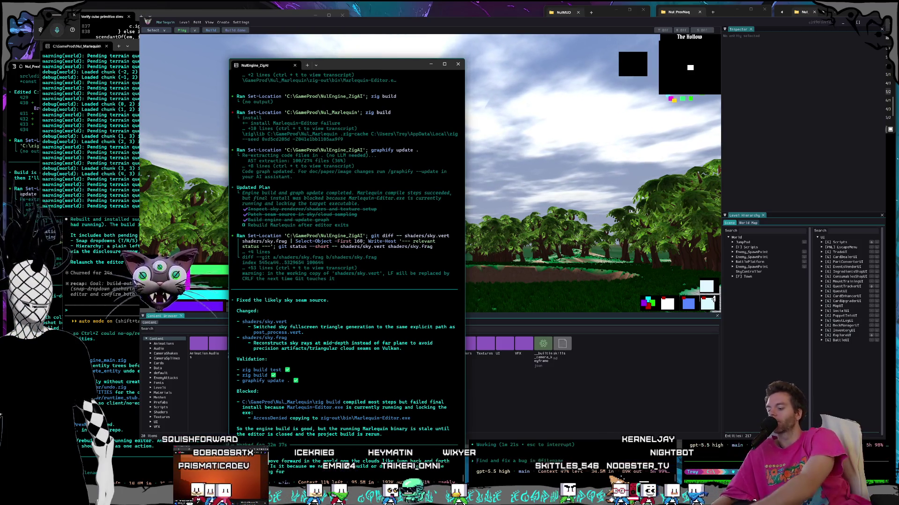
pyautogui.press('Return')
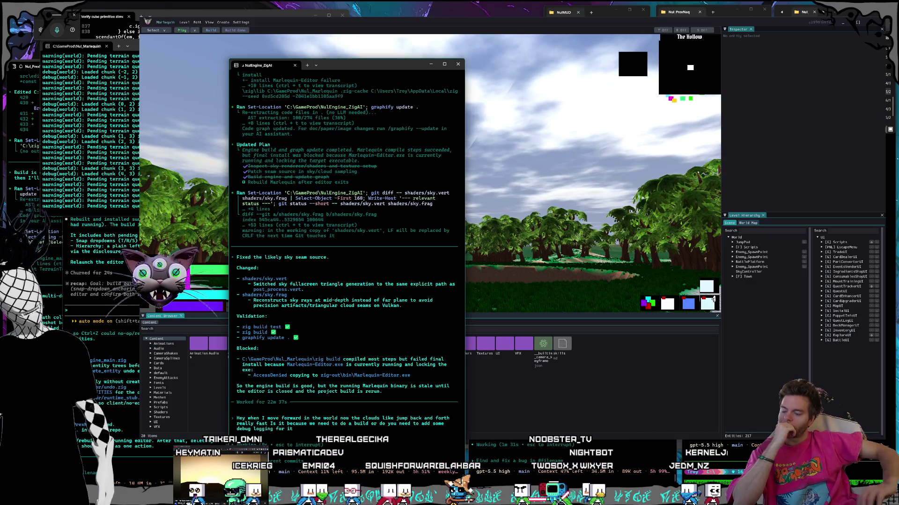
pyautogui.hotkey('alt', 'Tab')
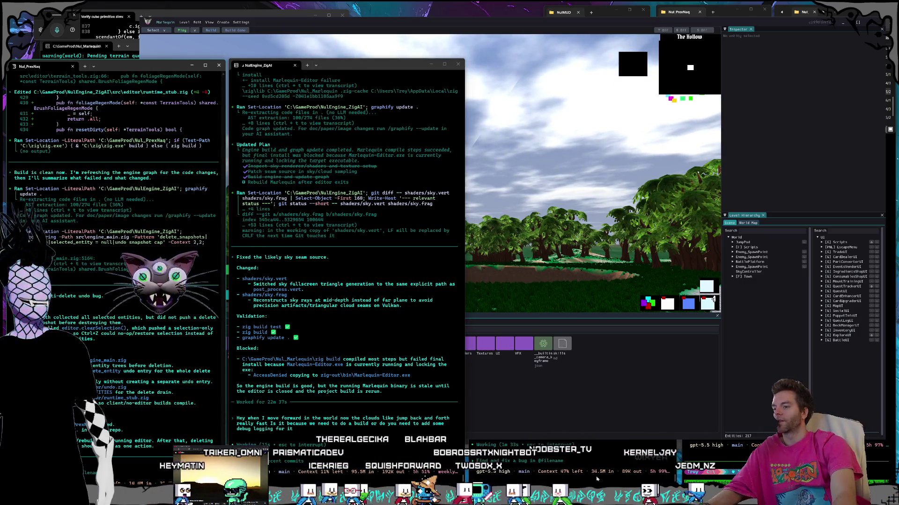
pyautogui.click(589, 438)
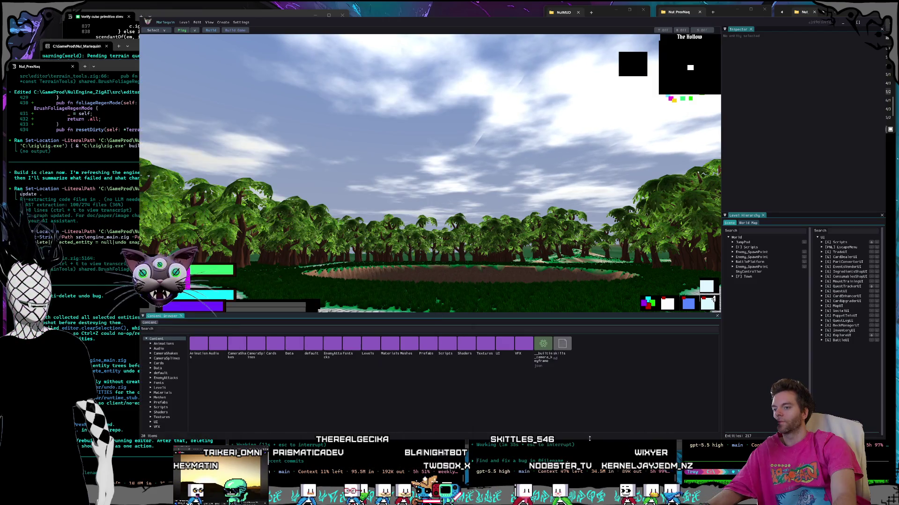
pyautogui.hotkey('alt', 'F4')
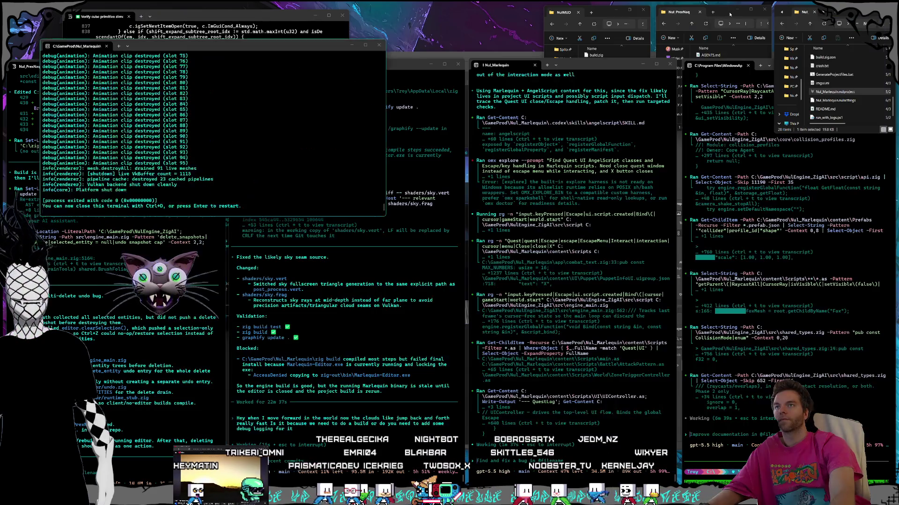
# Open the PrexNaq project, test-delete an edge tile strip, then undo it.
pyautogui.doubleClick(729, 91)
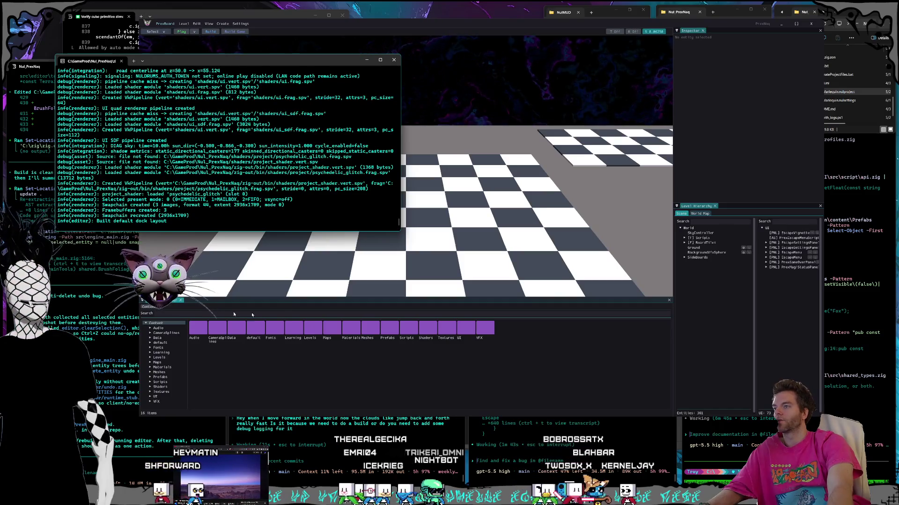
pyautogui.click(410, 30)
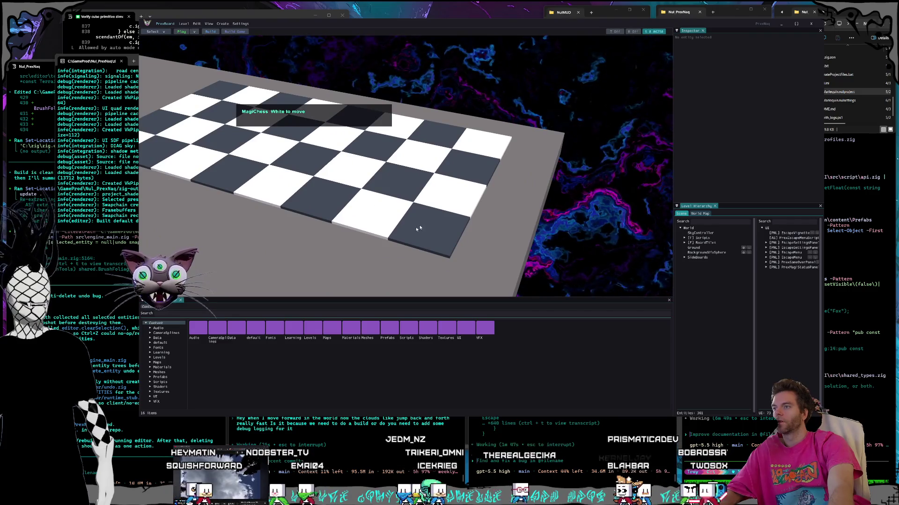
pyautogui.click(416, 226)
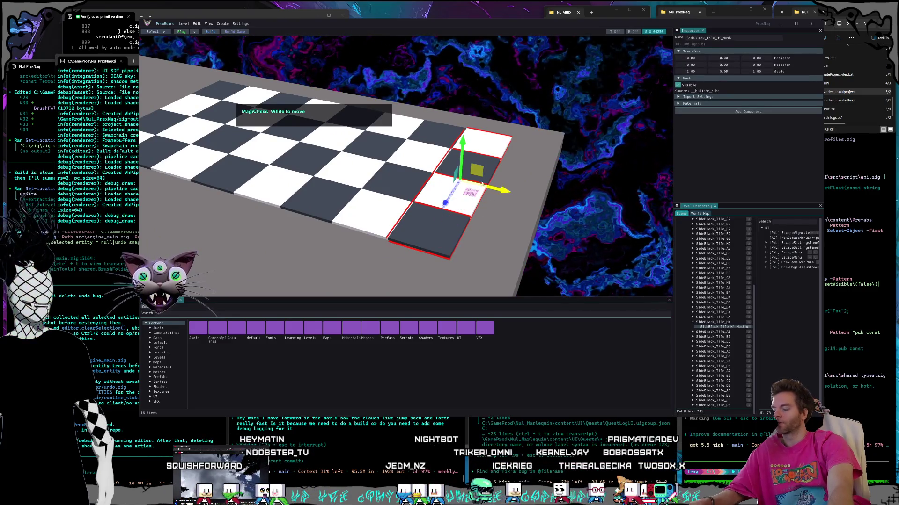
pyautogui.press('Delete')
pyautogui.hotkey('ctrl', 'z')
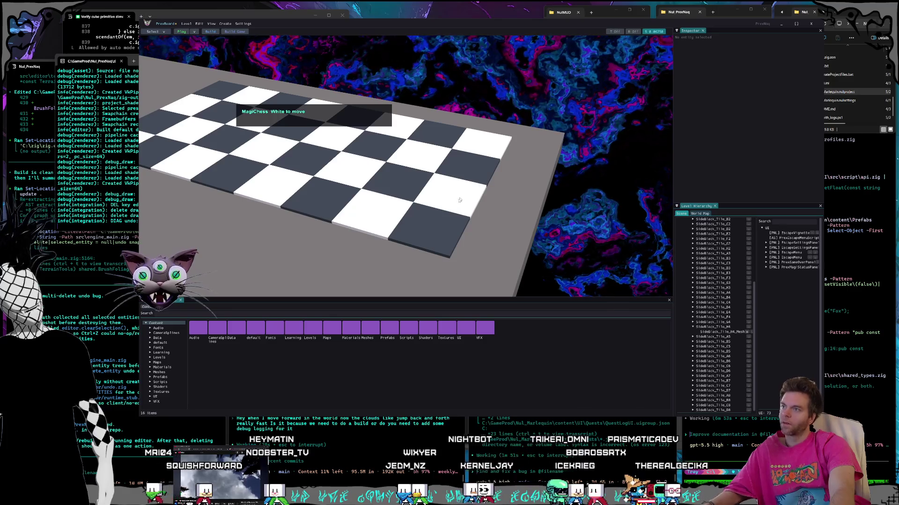
pyautogui.moveTo(484, 179); pyautogui.dragTo(423, 181)
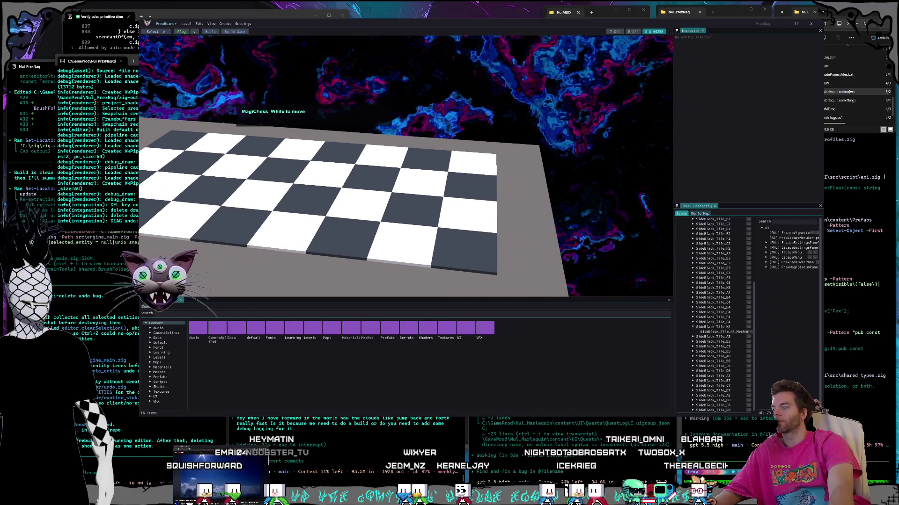
# Delete the H1 edge column, another edge tile, and the F3 tile pair.
pyautogui.hotkey('alt', 'Tab')
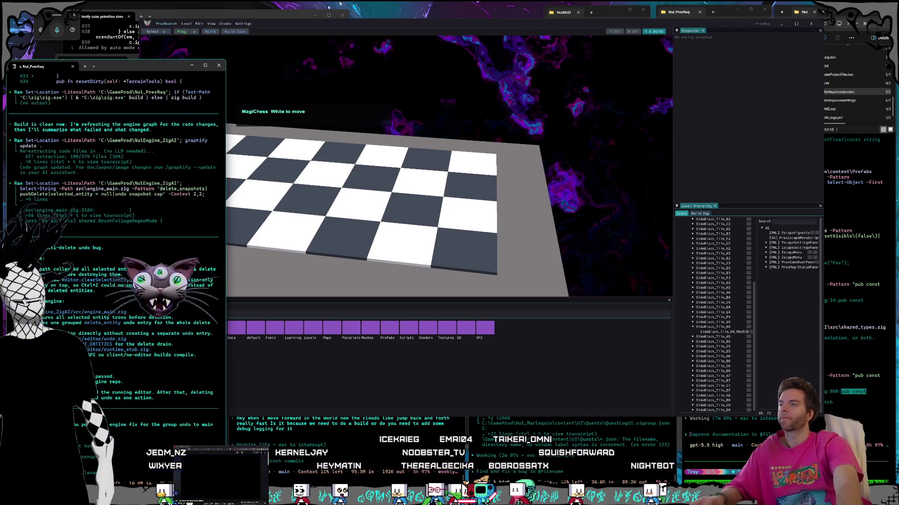
pyautogui.click(483, 261)
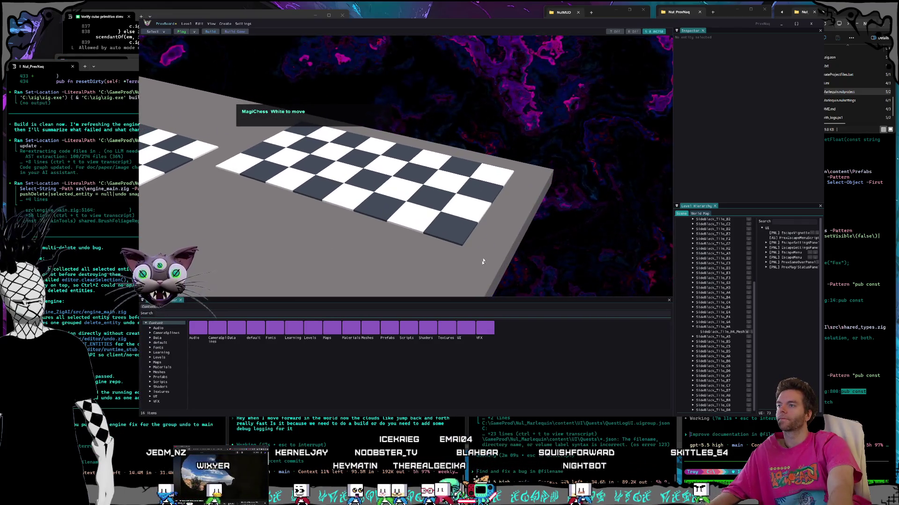
pyautogui.click(489, 181)
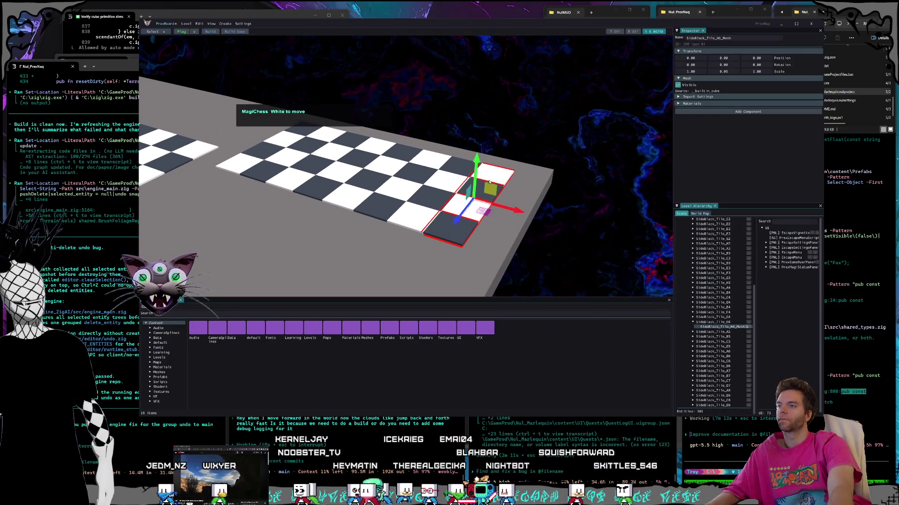
pyautogui.press('Delete')
pyautogui.click(431, 206)
pyautogui.press('Delete')
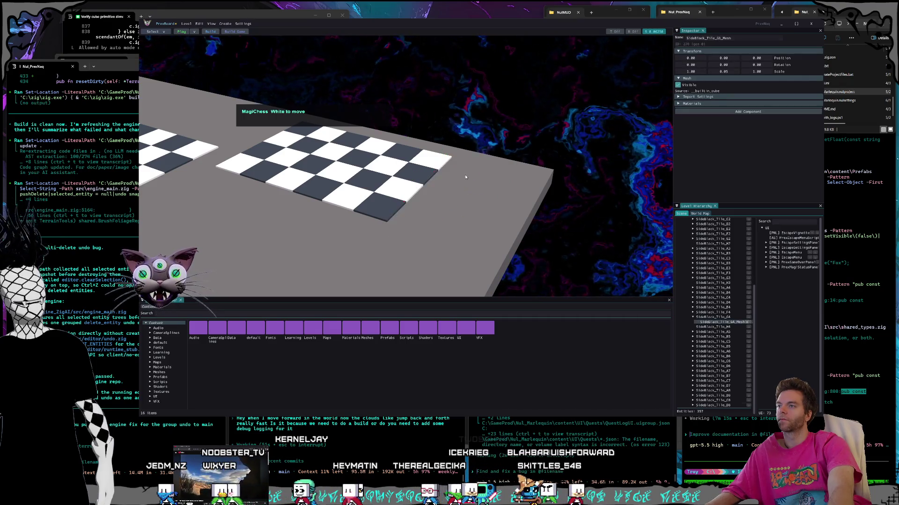
pyautogui.click(492, 229)
pyautogui.keyDown('ctrl'); pyautogui.click(533, 225); pyautogui.keyUp('ctrl')
pyautogui.press('Delete')
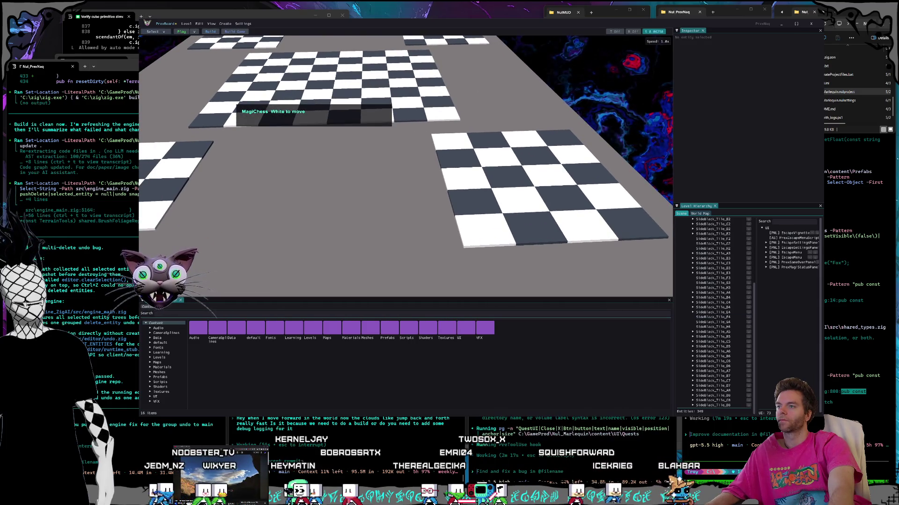
# Select the D5 tile column, try shifting it along X, then undo the move.
pyautogui.press('s')
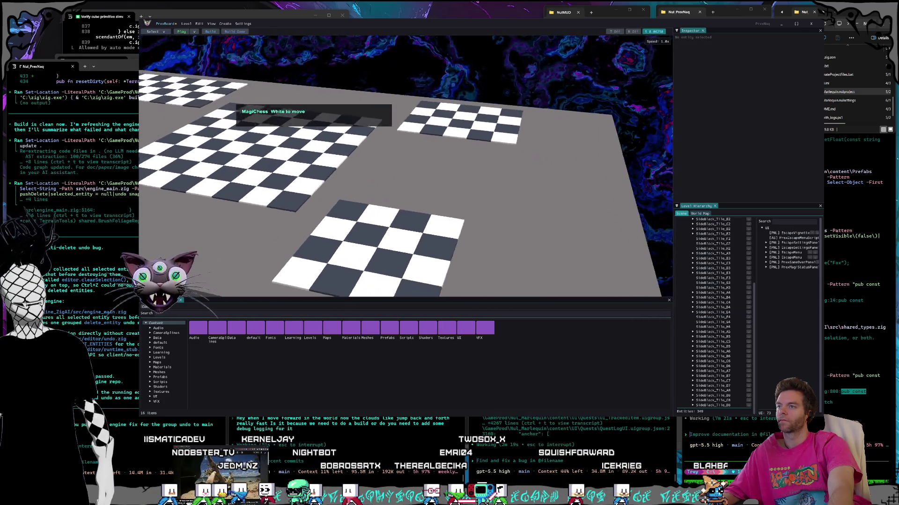
pyautogui.press('w')
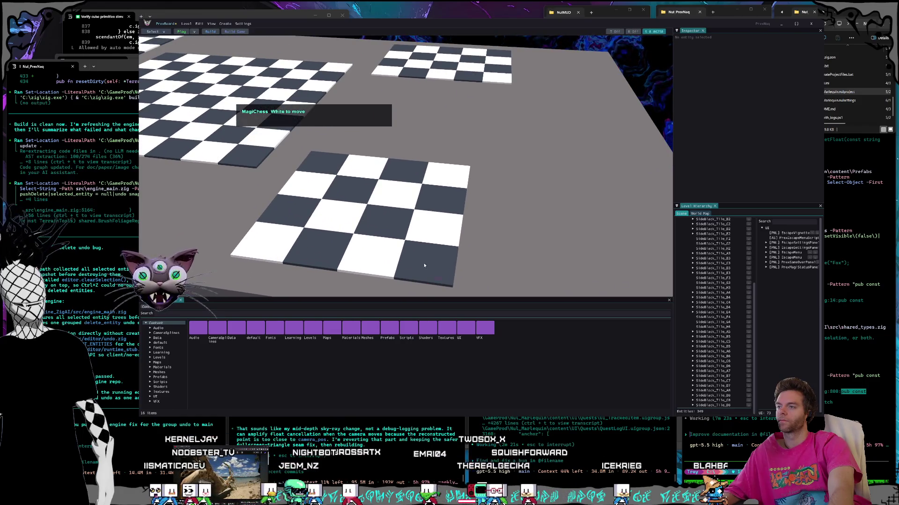
pyautogui.click(424, 265)
pyautogui.moveTo(476, 216); pyautogui.dragTo(534, 201)
pyautogui.hotkey('ctrl', 'z')
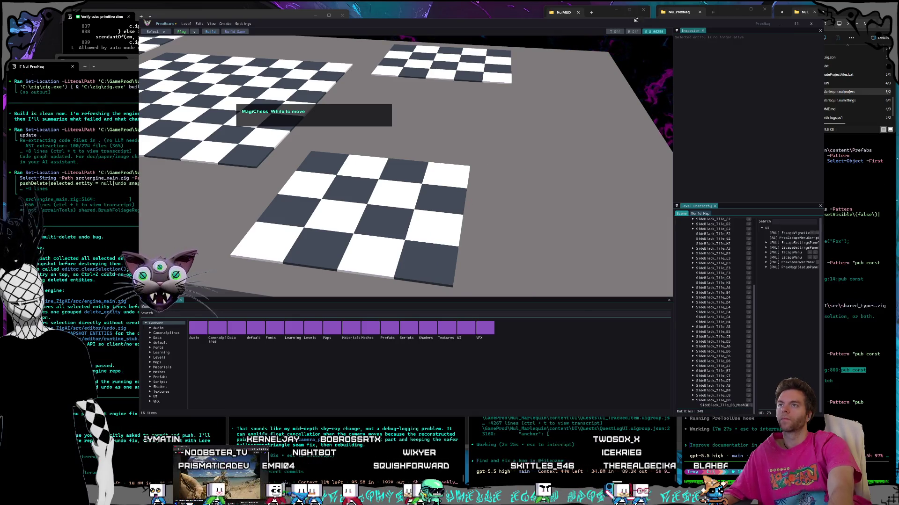
# Set 1 cm snapping, select the D5–D8 column, test duplicating it right, then undo.
pyautogui.click(627, 48)
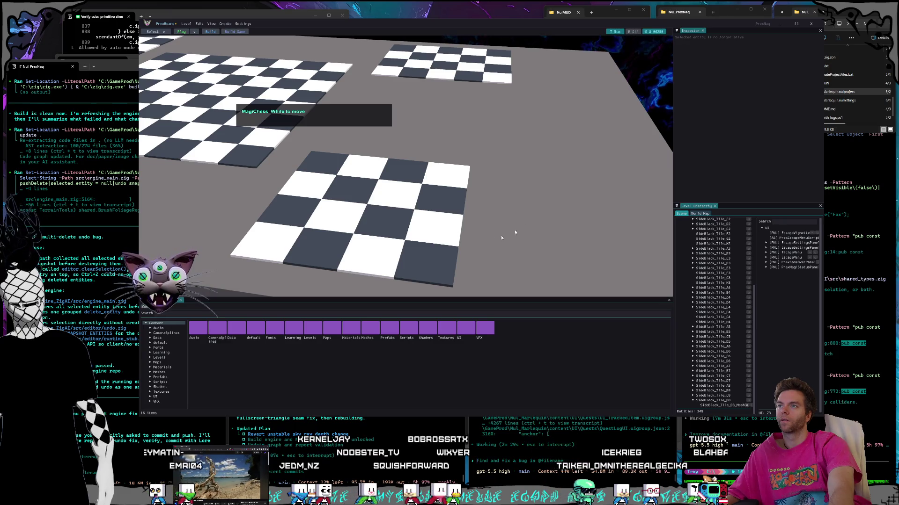
pyautogui.click(441, 175)
pyautogui.keyDown('shift'); pyautogui.click(419, 265); pyautogui.keyUp('shift')
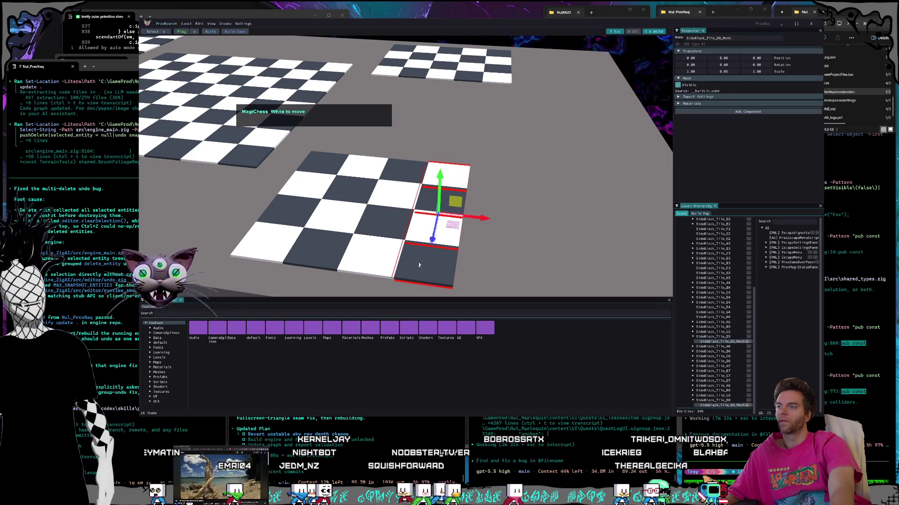
pyautogui.hotkey('ctrl', 'd')
pyautogui.moveTo(478, 220); pyautogui.dragTo(524, 228)
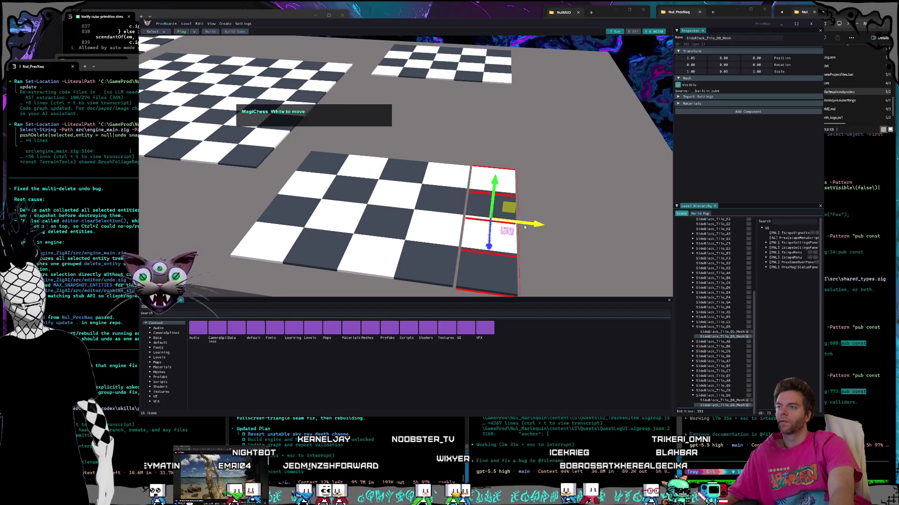
pyautogui.press('w')
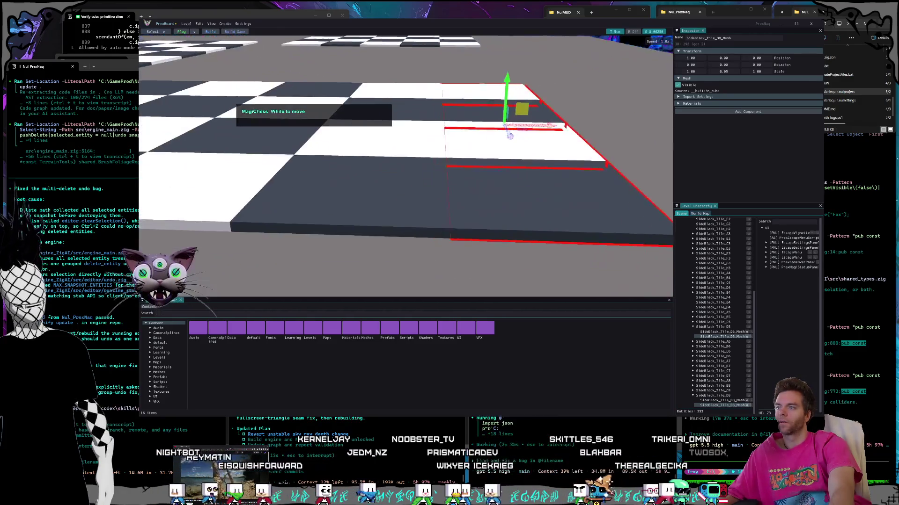
pyautogui.press('s')
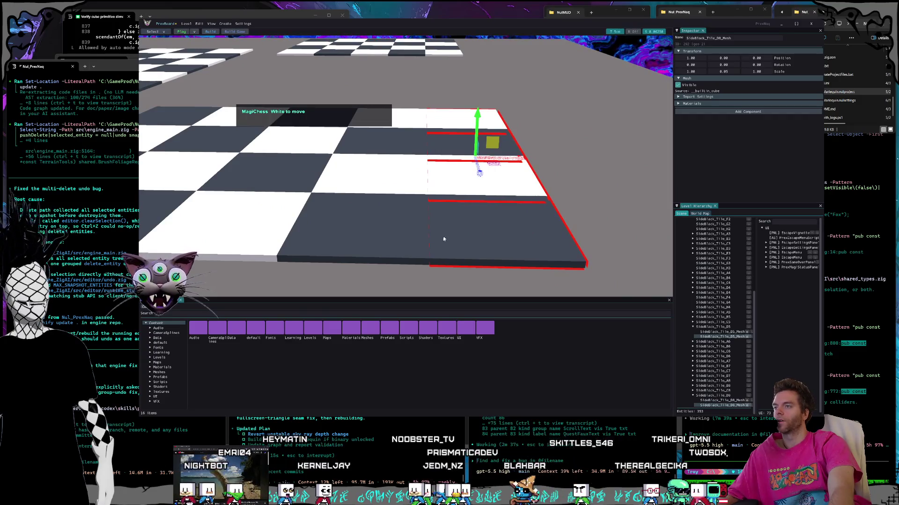
pyautogui.hotkey('ctrl', 'z')
pyautogui.hotkey('ctrl', 'z')
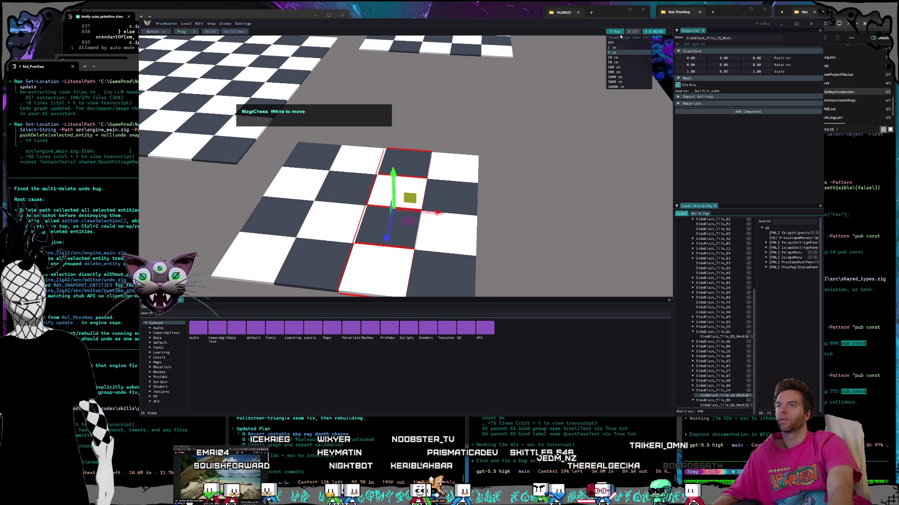
# Move the tile column right along X to 2.00 with 1 cm snapping.
pyautogui.click(618, 48)
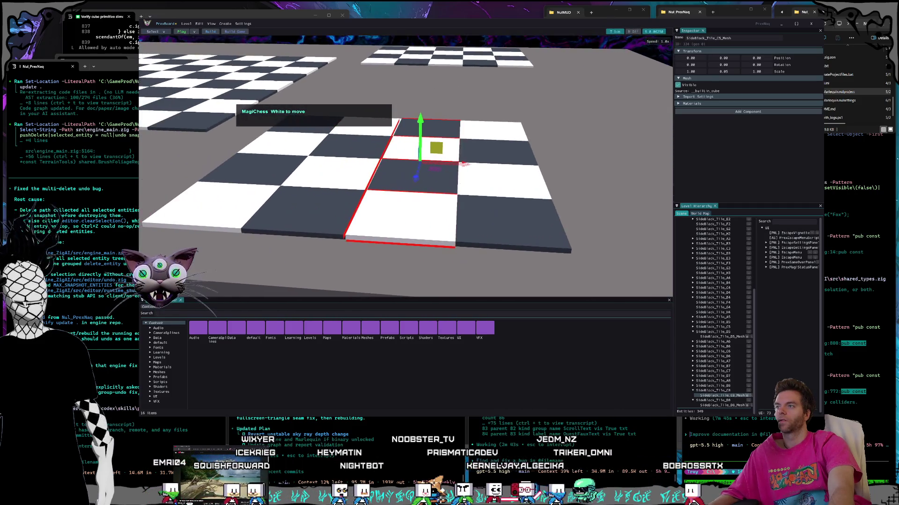
pyautogui.moveTo(463, 161); pyautogui.dragTo(585, 166)
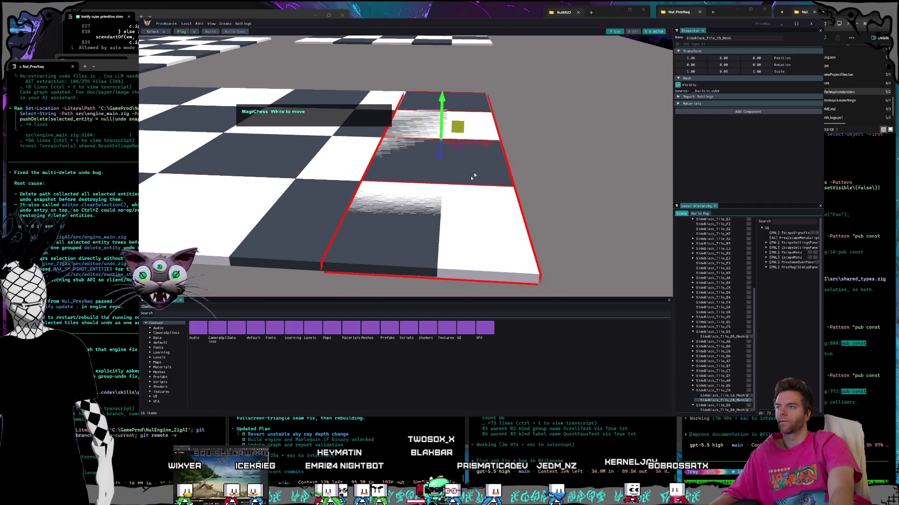
pyautogui.moveTo(479, 145); pyautogui.dragTo(578, 157)
pyautogui.press('s')
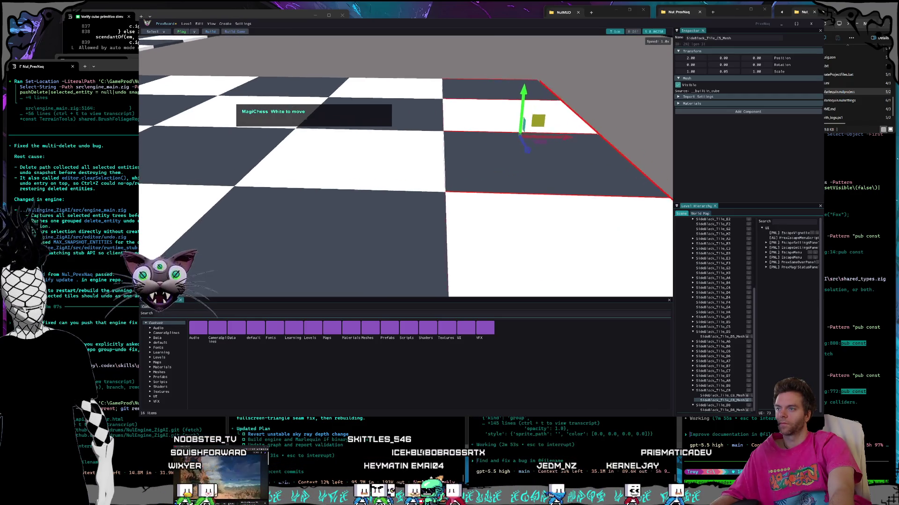
pyautogui.press('e')
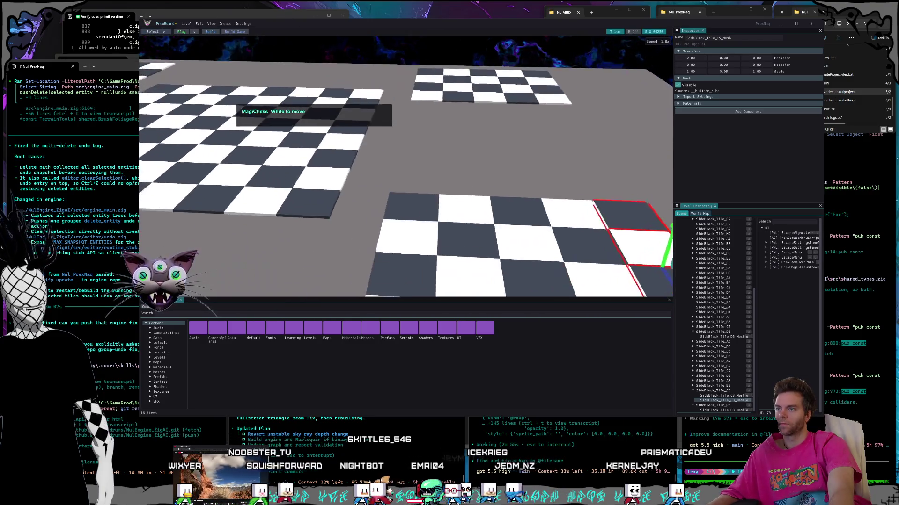
pyautogui.press('a')
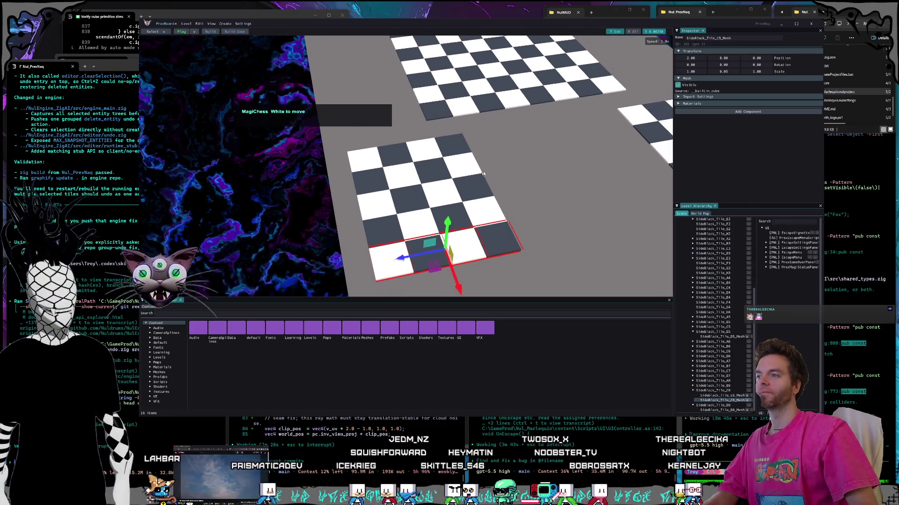
# Clear the selection, survey the boards, select tiles C5 and D5, then open File Explorer.
pyautogui.click(484, 165)
pyautogui.press('s')
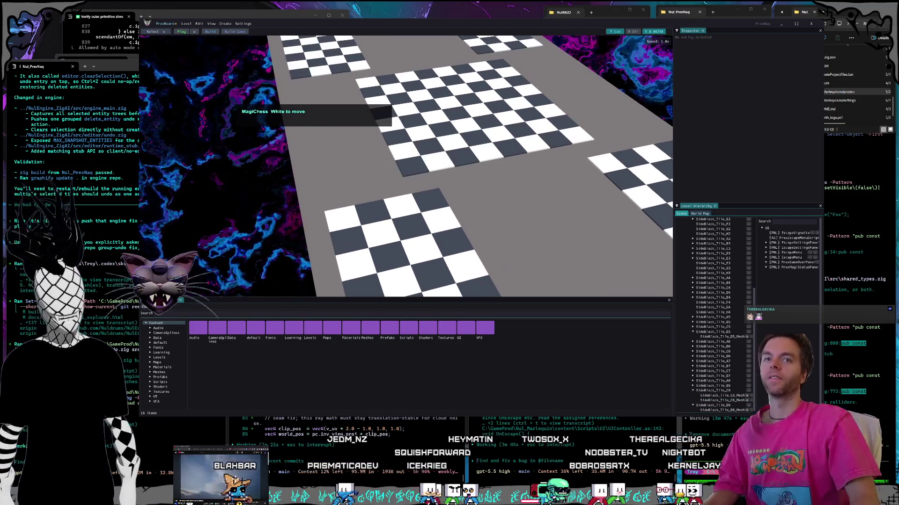
pyautogui.press('s')
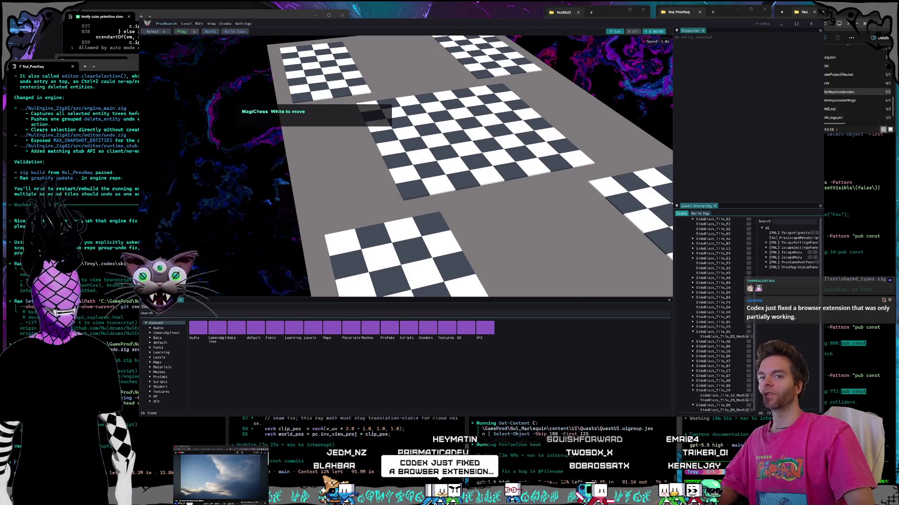
pyautogui.press('w')
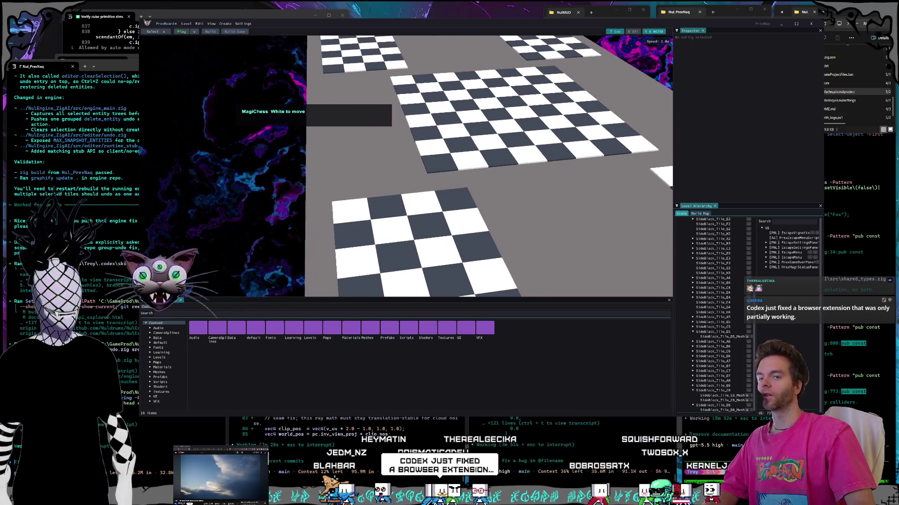
pyautogui.press('s')
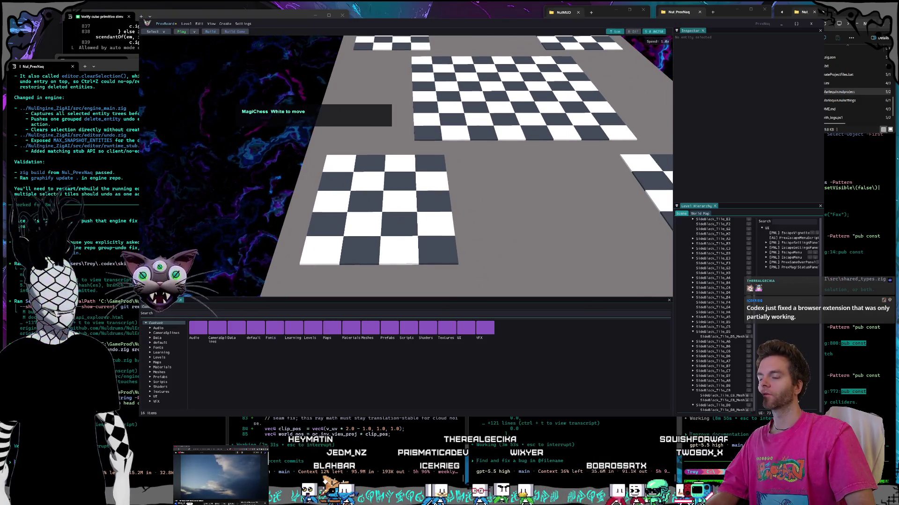
pyautogui.click(436, 246)
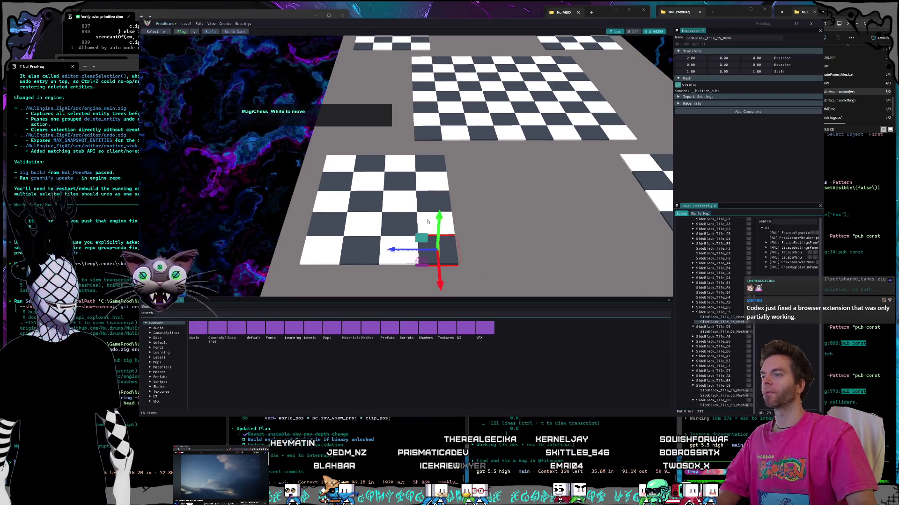
pyautogui.click(427, 203)
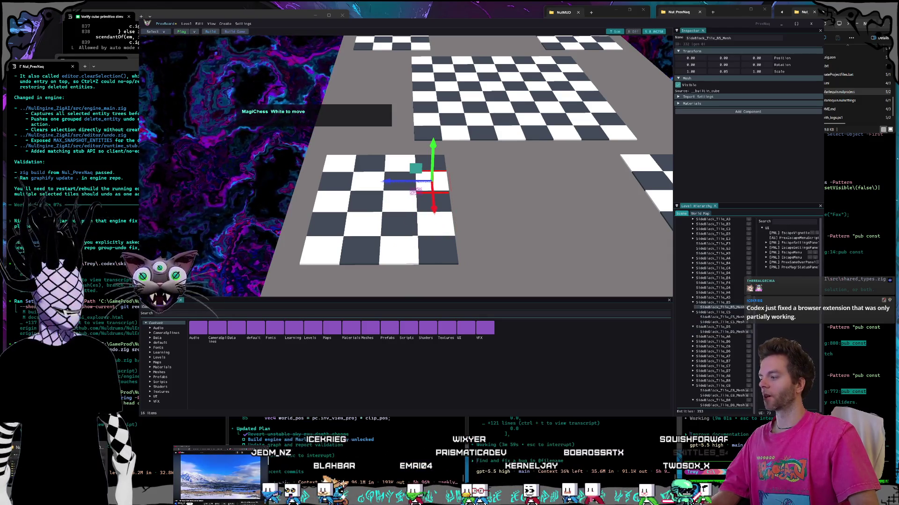
pyautogui.press('super+e')
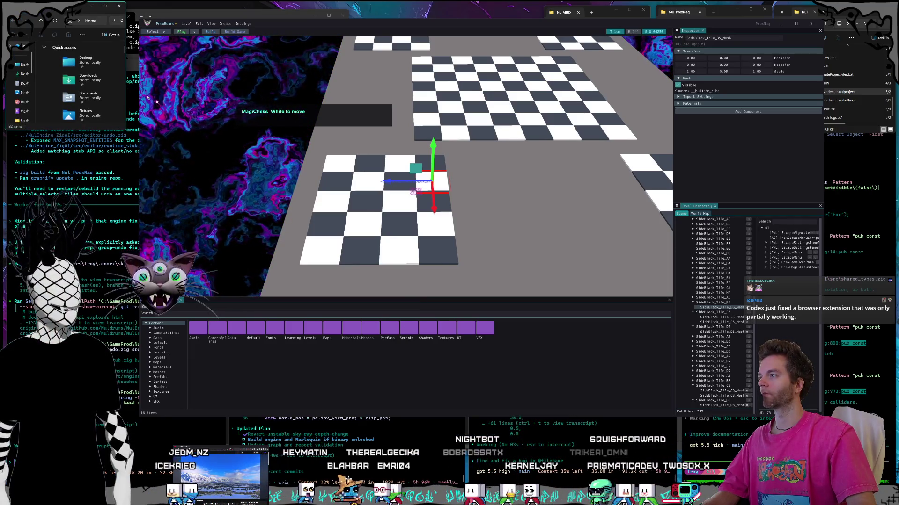
# Enlarge File Explorer, open Local Disk (C:) and browse into the GameProd folder.
pyautogui.moveTo(315, 194)
pyautogui.mouseDown()
pyautogui.moveTo(315, 117)
pyautogui.moveTo(325, 189)
pyautogui.mouseUp()
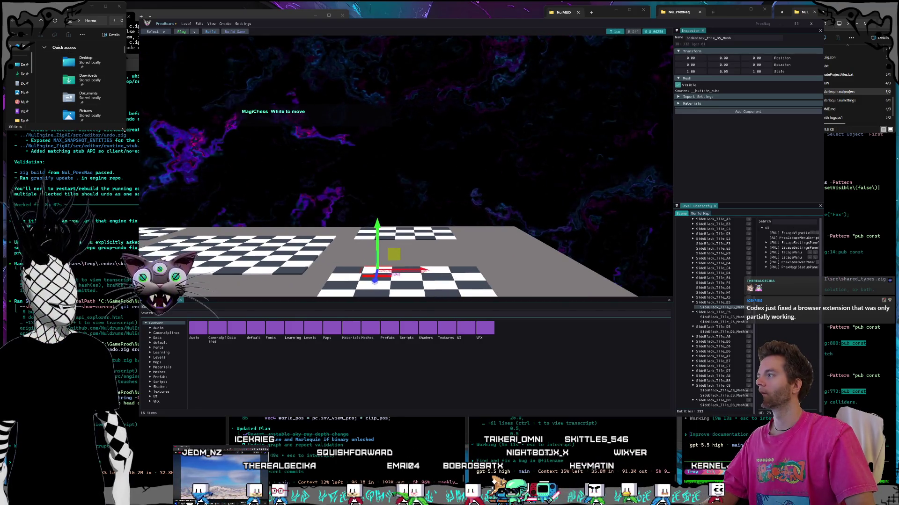
pyautogui.moveTo(160, 171); pyautogui.dragTo(167, 173)
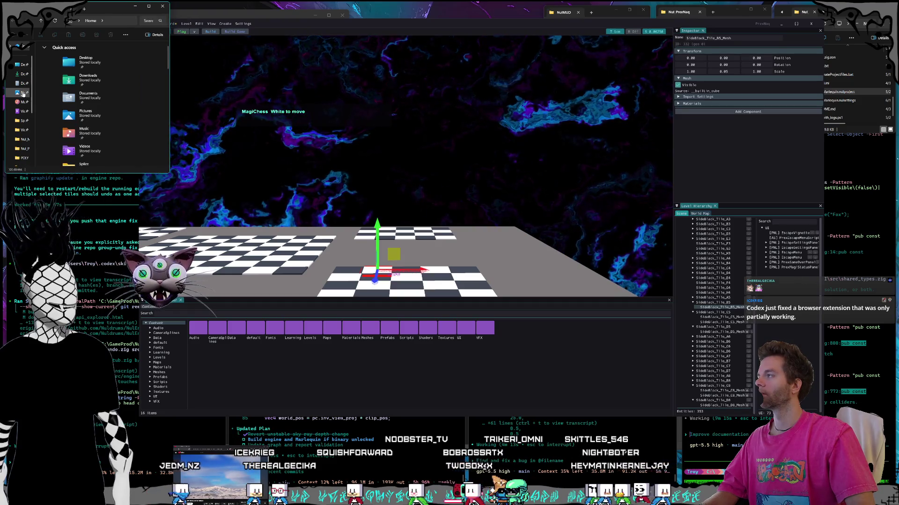
pyautogui.moveTo(35, 95); pyautogui.dragTo(43, 96)
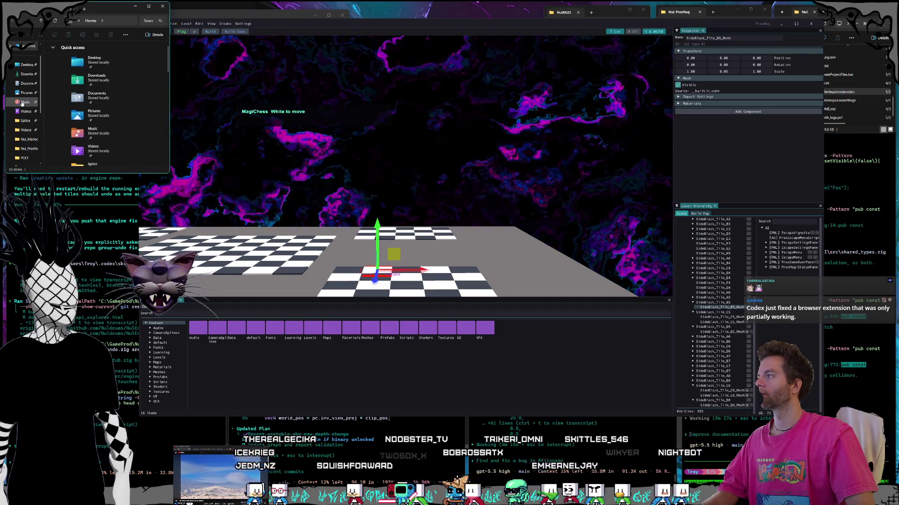
pyautogui.scroll(-3, 30, 121)
pyautogui.click(30, 111)
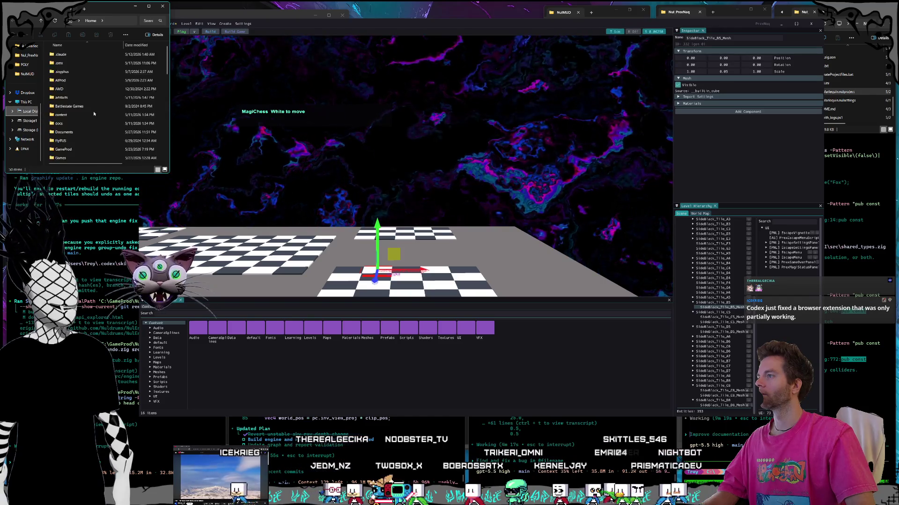
pyautogui.scroll(-2, 110, 93)
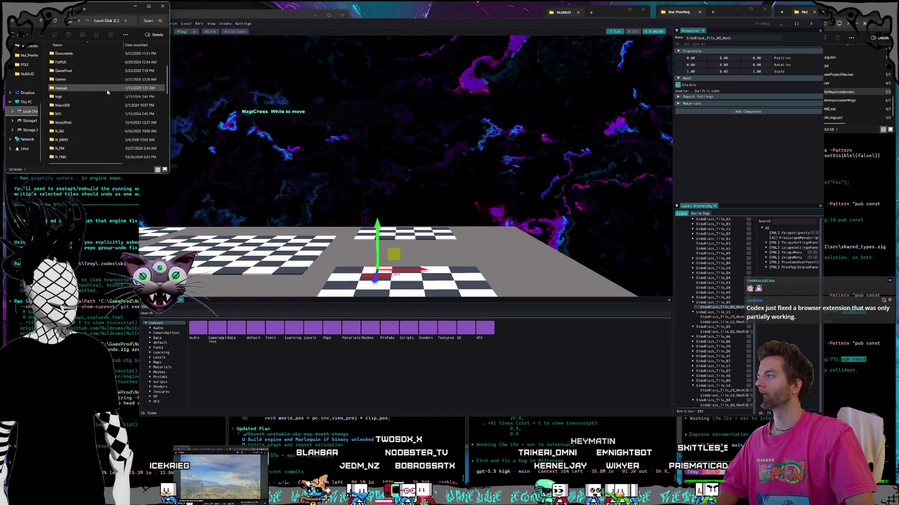
pyautogui.scroll(5, 107, 92)
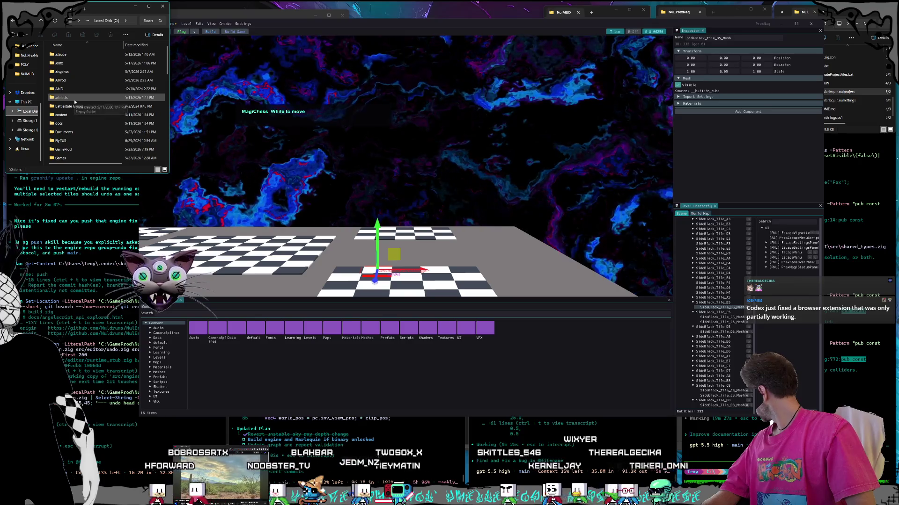
pyautogui.scroll(-2, 76, 102)
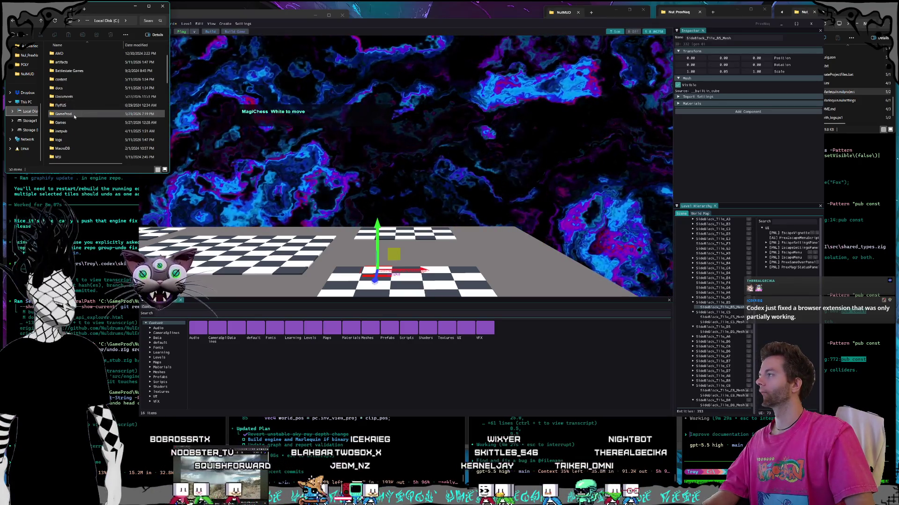
pyautogui.doubleClick(79, 113)
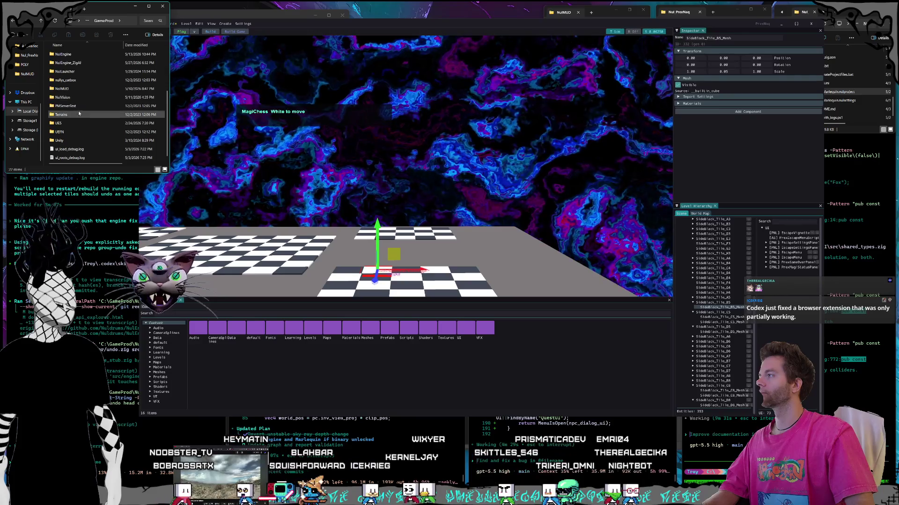
# Go back to C:, open N_BG\N_BG, dismiss the AMD warning, and launch N_BG.uproject.
pyautogui.click(33, 112)
pyautogui.scroll(-5, 89, 104)
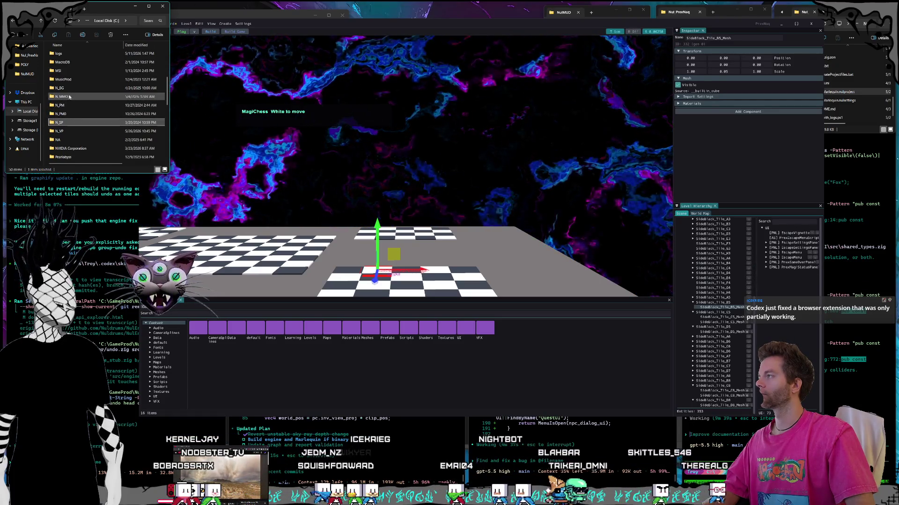
pyautogui.doubleClick(69, 88)
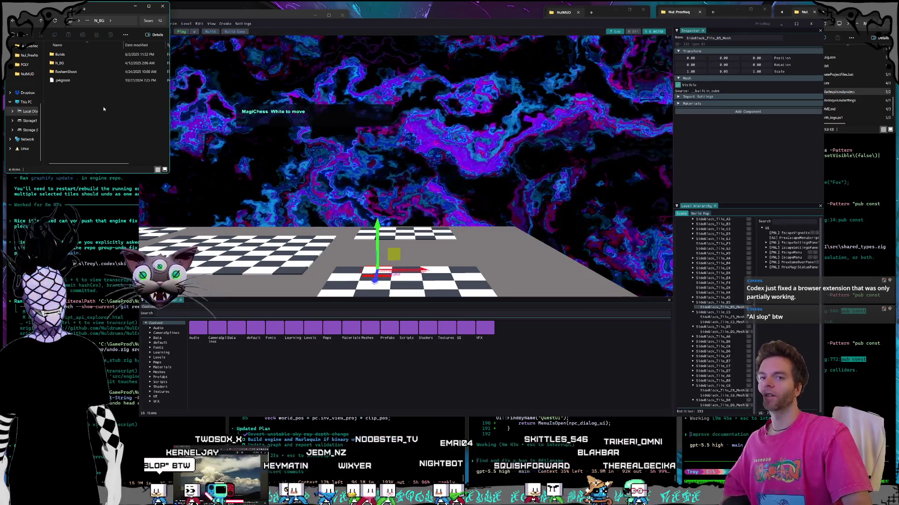
pyautogui.doubleClick(59, 63)
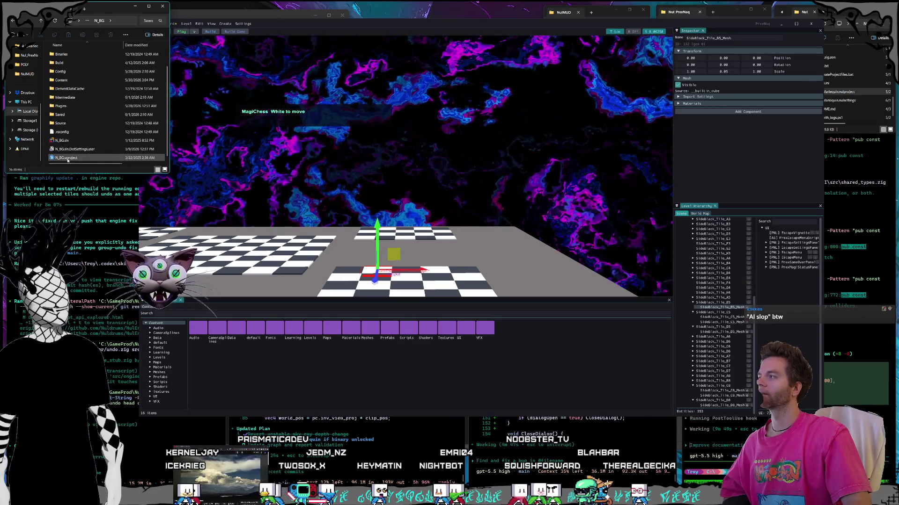
pyautogui.click(68, 157)
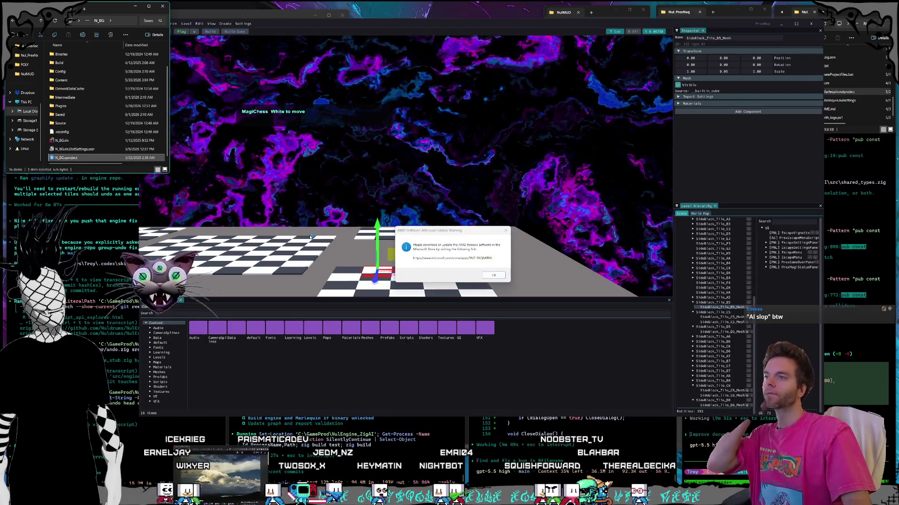
pyautogui.click(501, 276)
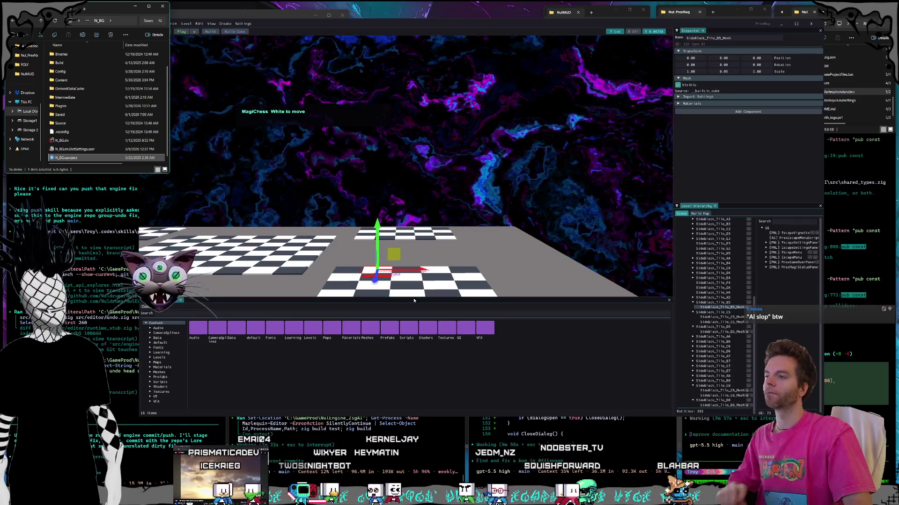
pyautogui.doubleClick(78, 157)
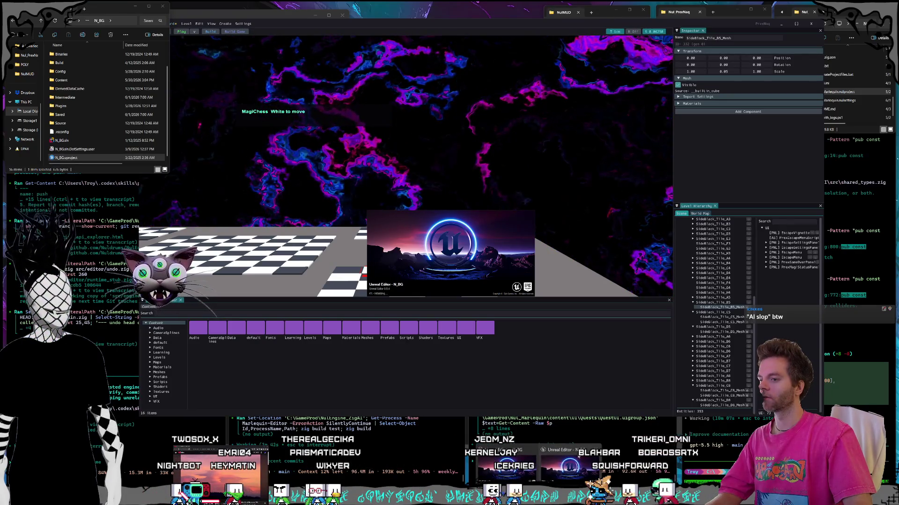
# Bring the NulMUD editor forward, raise the camera over the boards, and move Explorer aside.
pyautogui.press('super+d')
pyautogui.press('super+d')
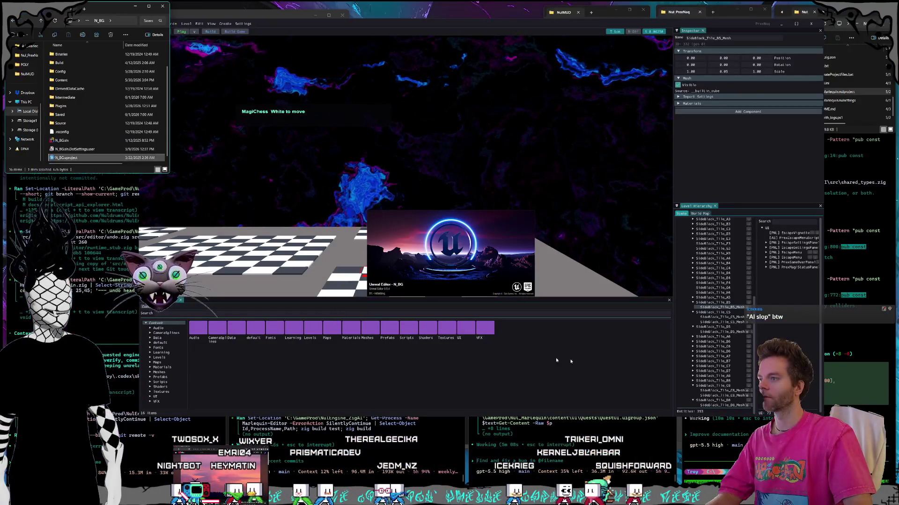
pyautogui.click(633, 366)
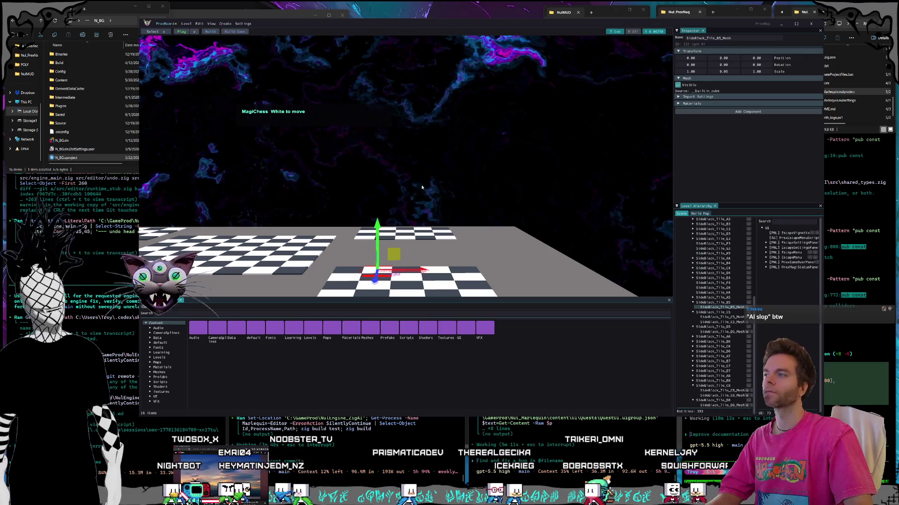
pyautogui.moveTo(455, 199)
pyautogui.mouseDown()
pyautogui.moveTo(455, 227)
pyautogui.moveTo(468, 228)
pyautogui.moveTo(468, 206)
pyautogui.moveTo(439, 225)
pyautogui.moveTo(470, 198)
pyautogui.mouseUp()
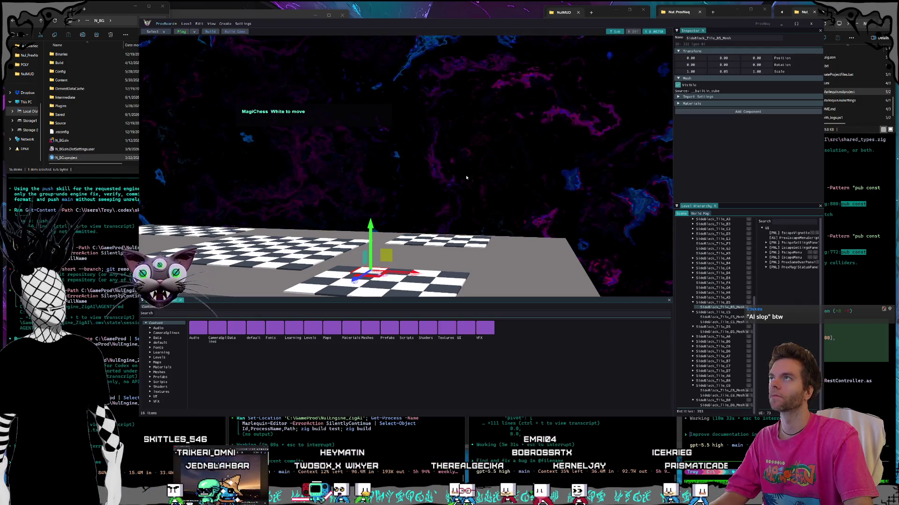
pyautogui.moveTo(131, 13); pyautogui.dragTo(151, 37)
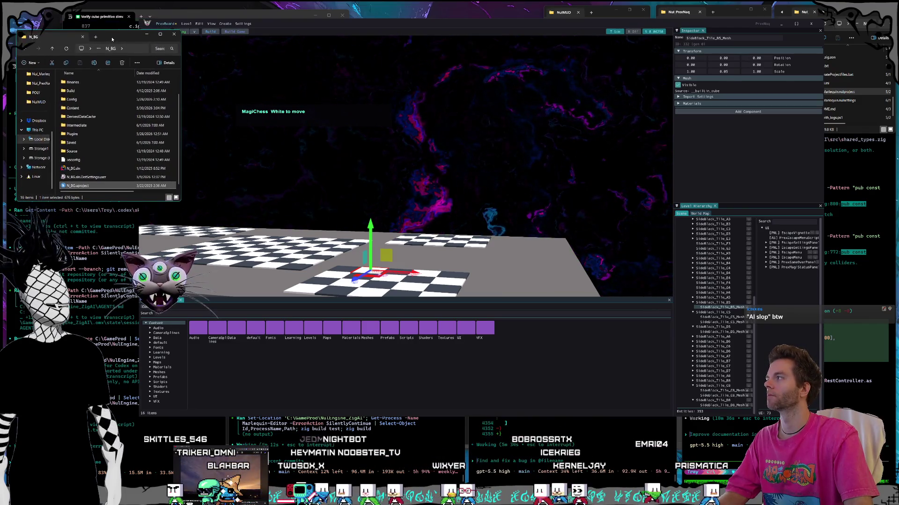
# Bring the Nul_Marlequin, NulEngine_ZigAI, Verify cube and Nul_PrexNaq terminals forward, then Unreal Editor.
pyautogui.click(150, 36)
pyautogui.click(558, 441)
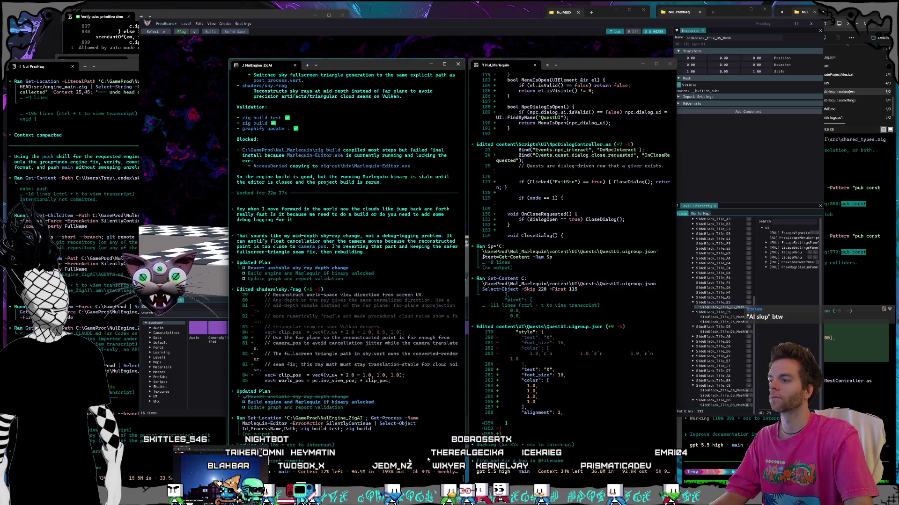
pyautogui.click(328, 426)
pyautogui.click(856, 281)
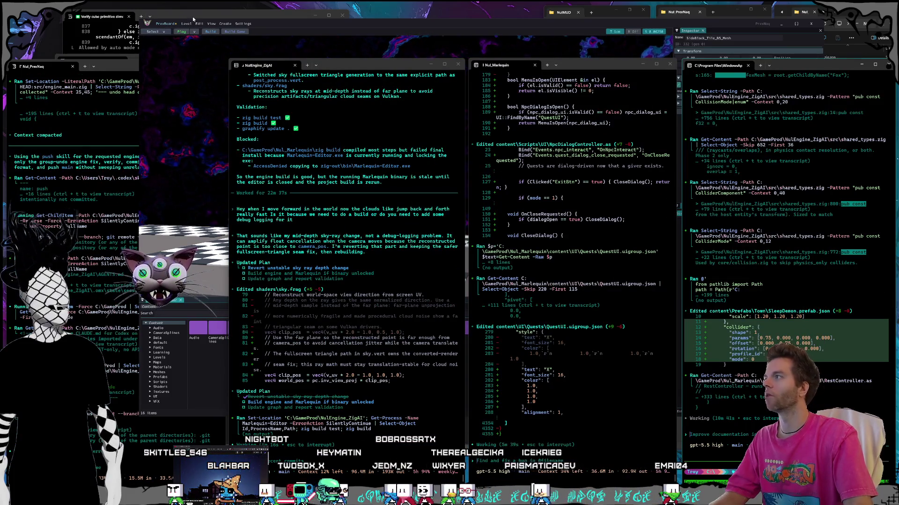
pyautogui.click(195, 17)
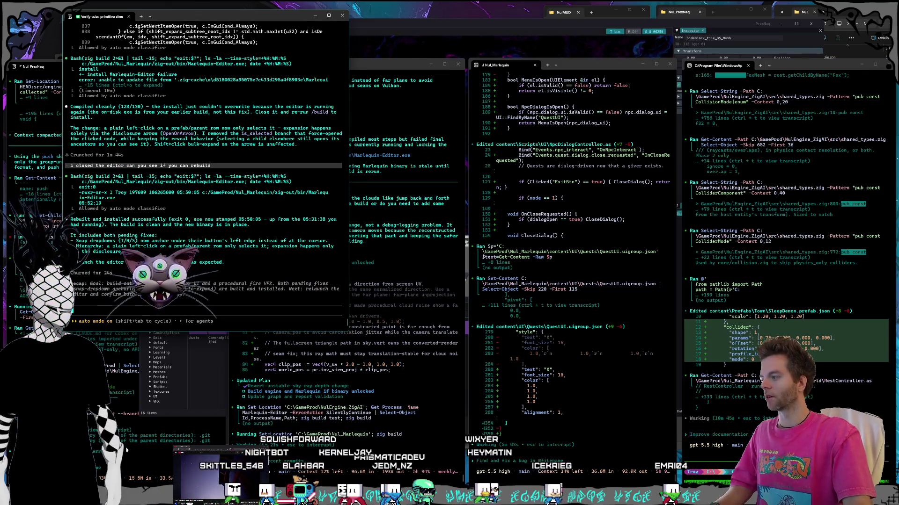
pyautogui.click(117, 356)
pyautogui.click(422, 457)
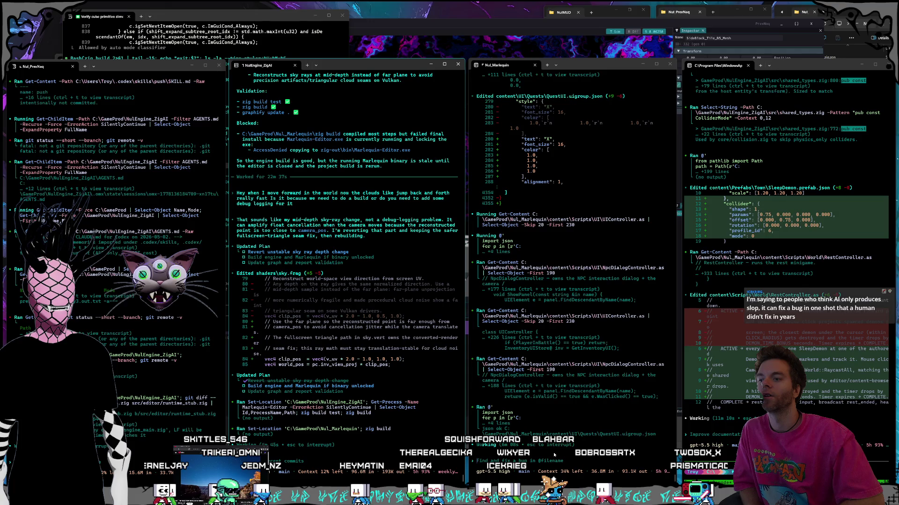
pyautogui.click(538, 466)
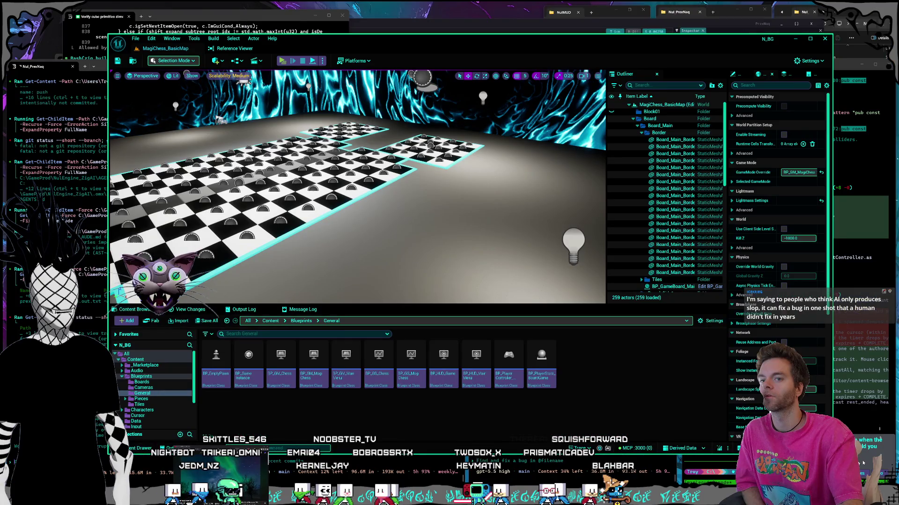
# Orbit around the original MagiChess_BasicMap boards, close Unreal Editor, and Alt+Tab back to NulMUD.
pyautogui.moveTo(650, 41); pyautogui.dragTo(661, 43)
pyautogui.moveTo(511, 110); pyautogui.dragTo(487, 94)
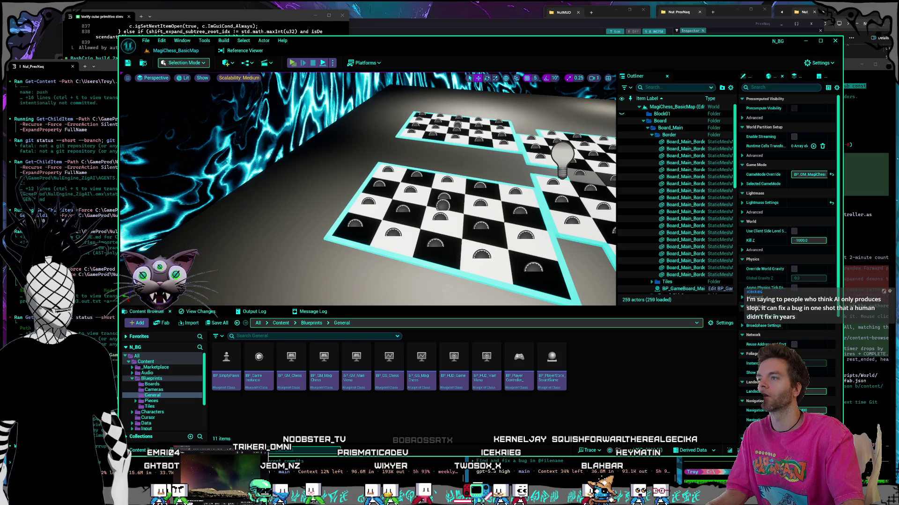
pyautogui.moveTo(327, 188); pyautogui.dragTo(350, 224)
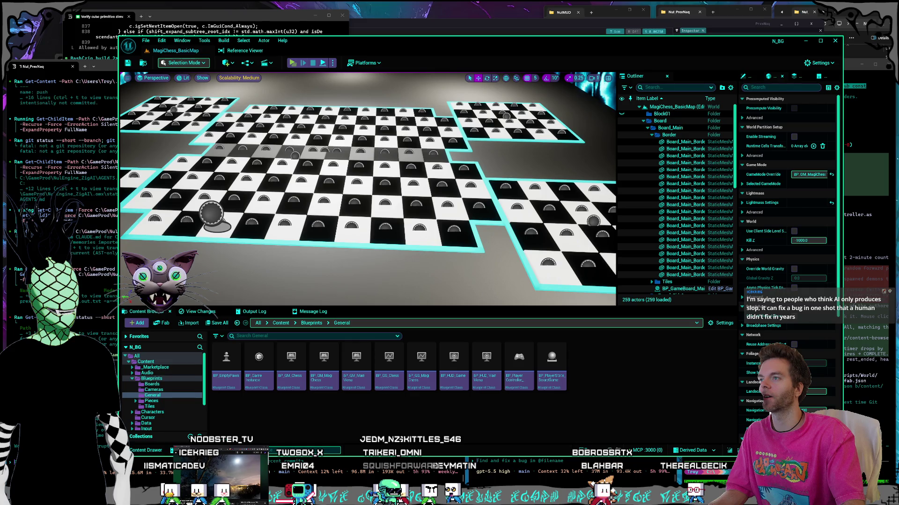
pyautogui.click(833, 41)
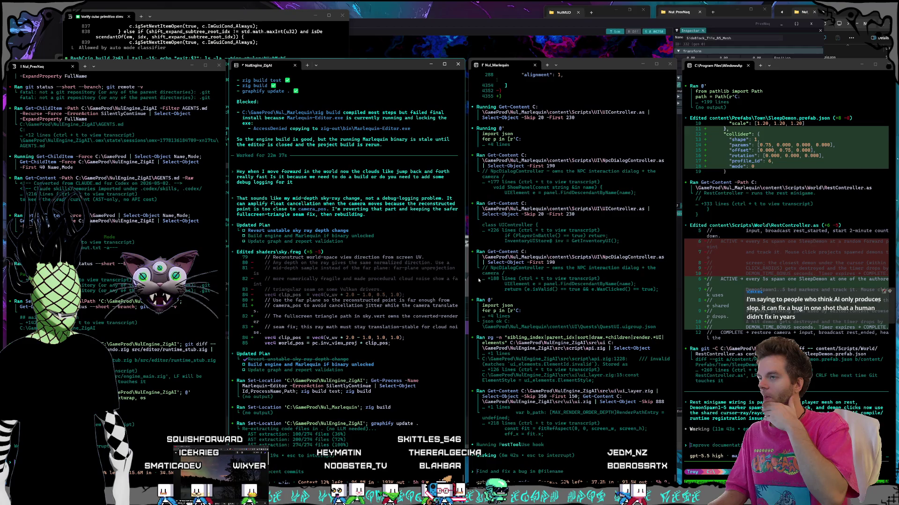
pyautogui.hotkey('alt', 'Tab')
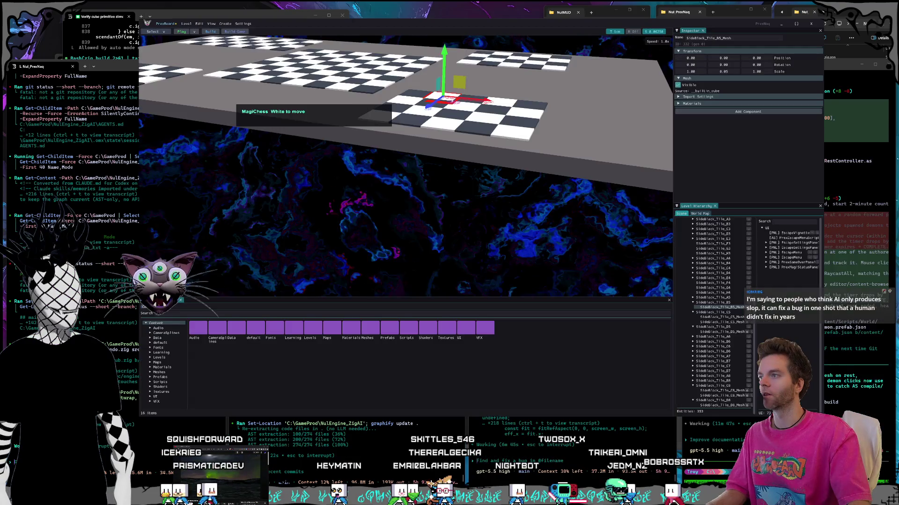
pyautogui.scroll(2, 430, 164)
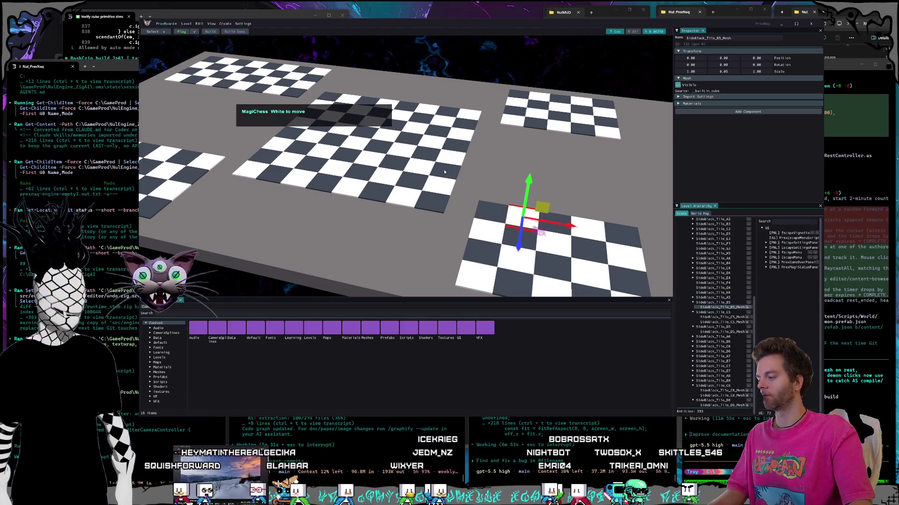
pyautogui.scroll(-2, 448, 170)
pyautogui.scroll(-2, 459, 171)
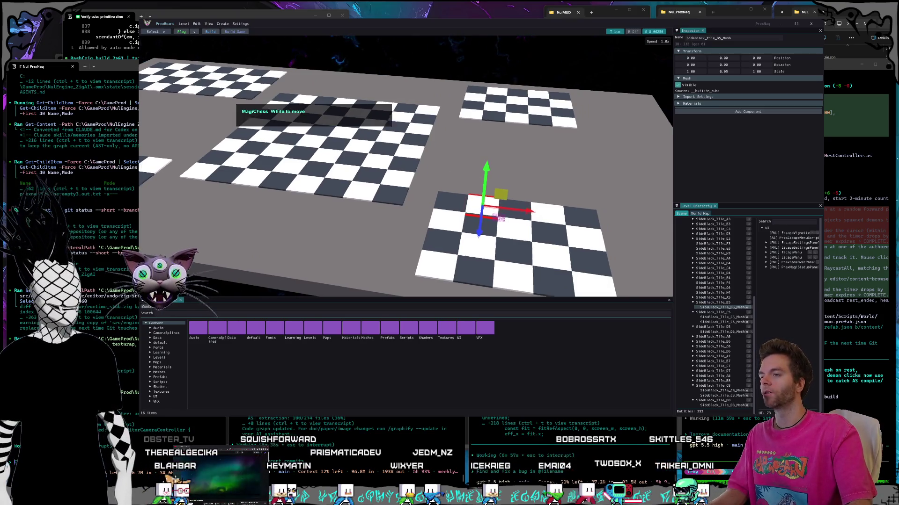
pyautogui.scroll(-2, 412, 173)
pyautogui.scroll(-1, 412, 173)
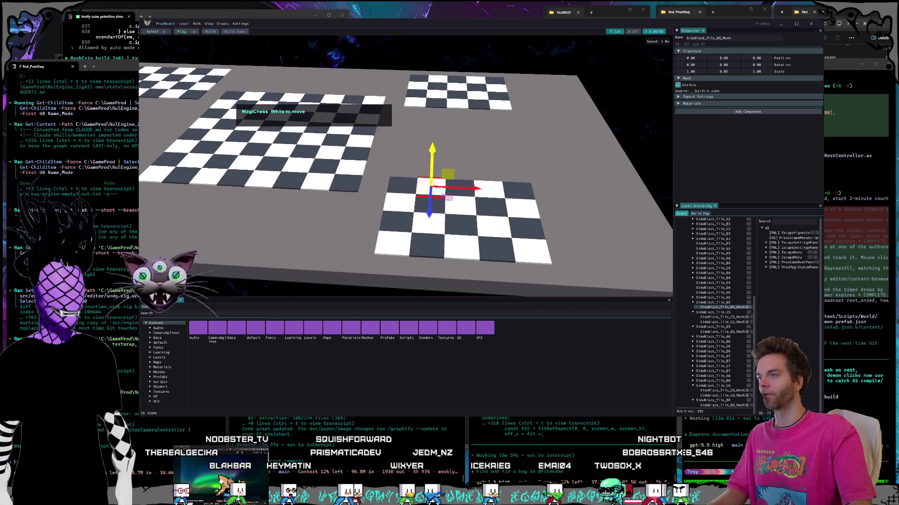
pyautogui.scroll(3, 412, 173)
pyautogui.scroll(5, 412, 173)
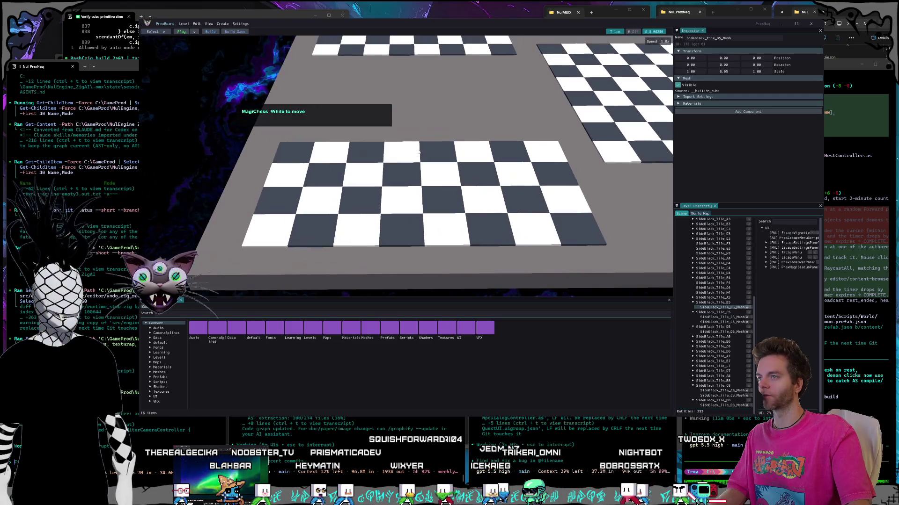
pyautogui.click(369, 200)
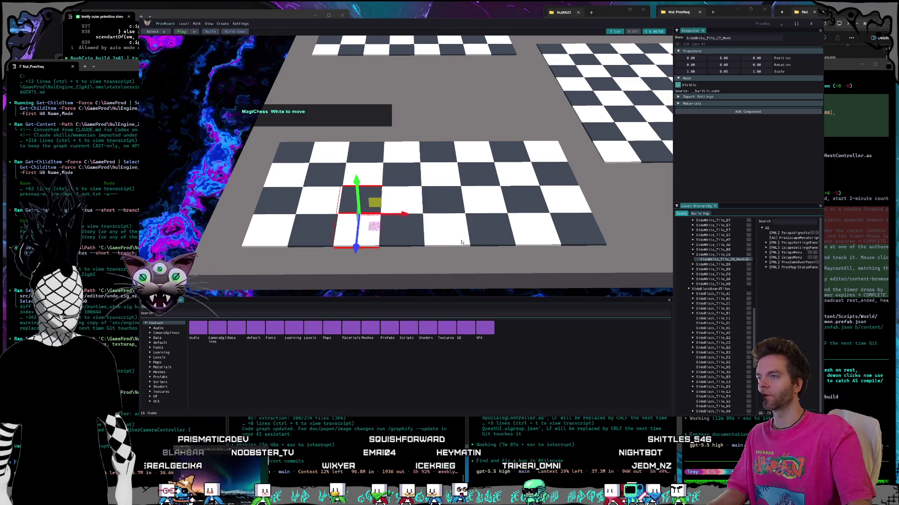
pyautogui.click(323, 180)
pyautogui.click(298, 163)
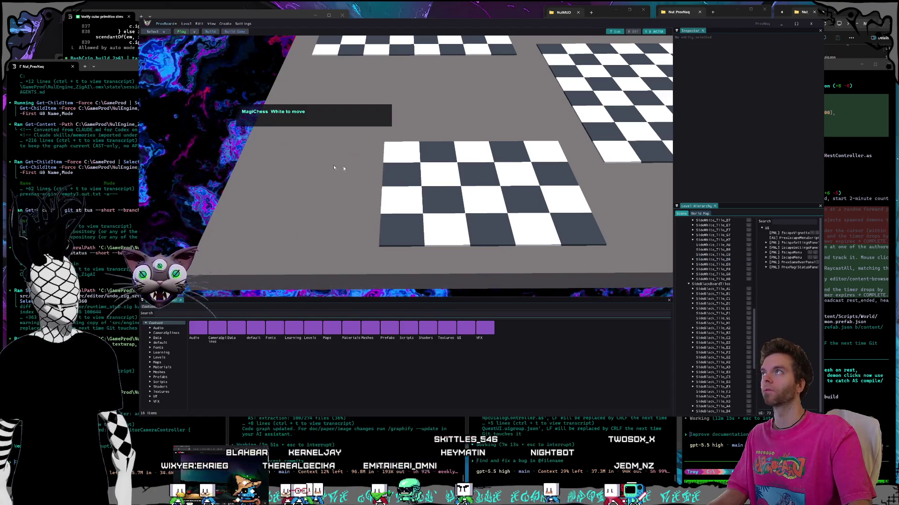
pyautogui.click(405, 180)
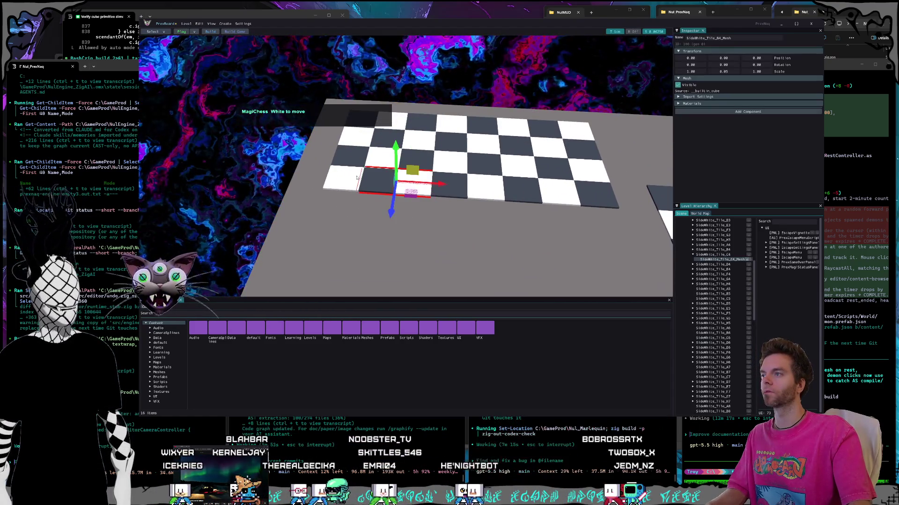
pyautogui.click(387, 153)
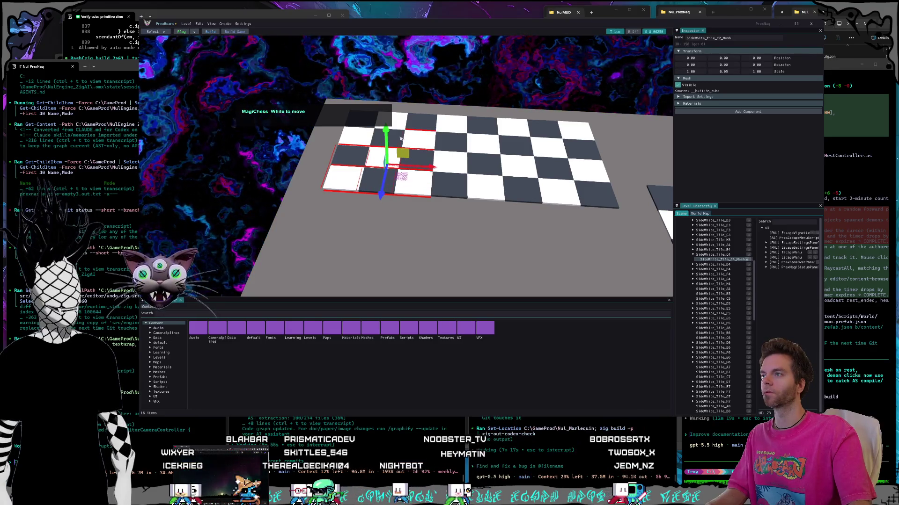
pyautogui.click(383, 122)
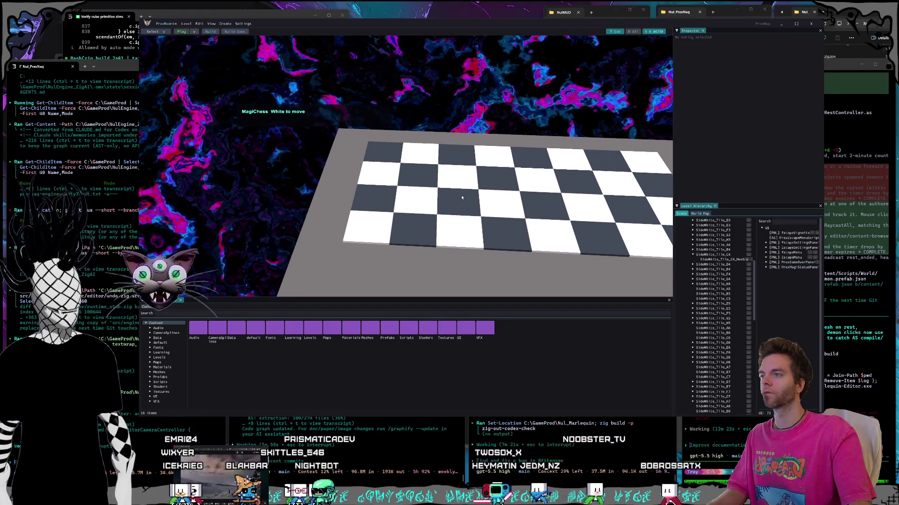
pyautogui.click(453, 223)
pyautogui.click(439, 170)
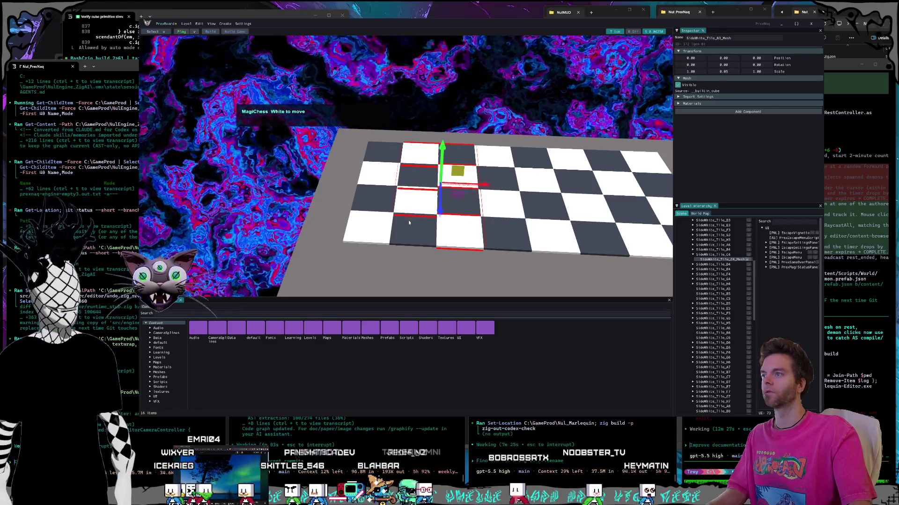
pyautogui.press('Escape')
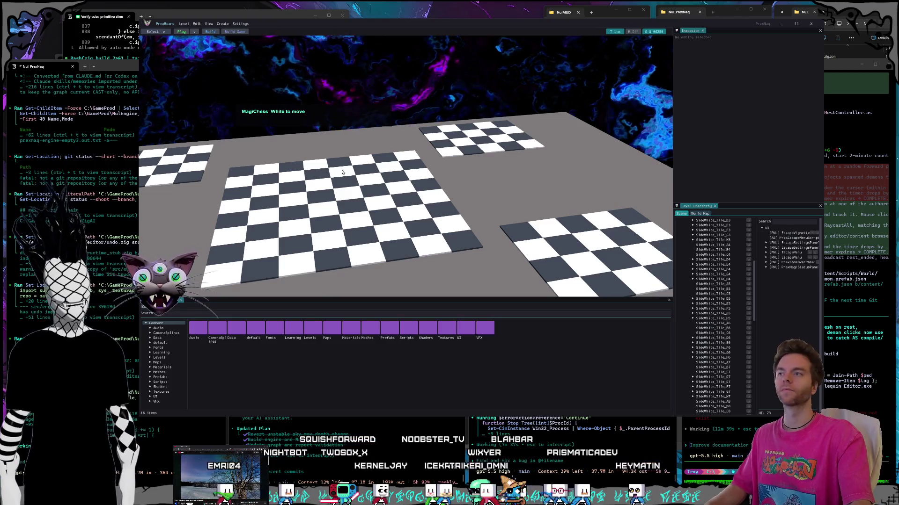
pyautogui.moveTo(353, 179); pyautogui.dragTo(306, 178)
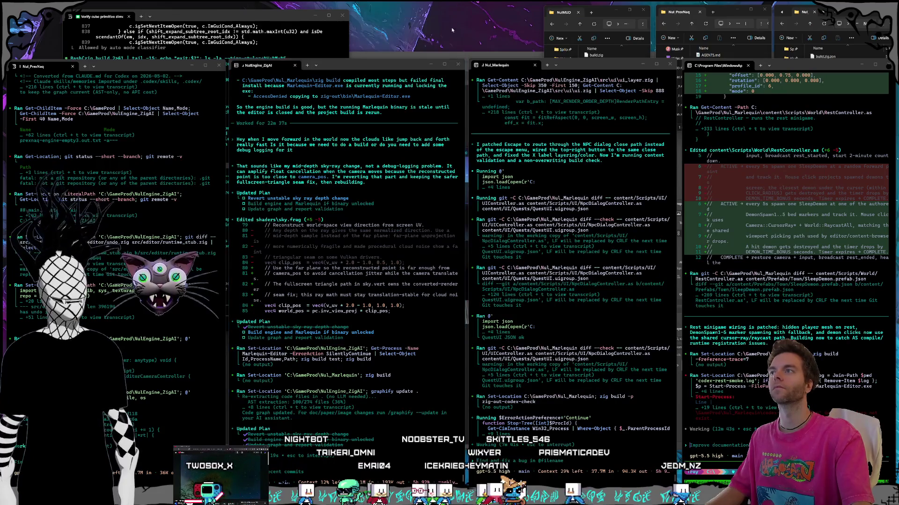
pyautogui.hotkey('alt', 'Tab')
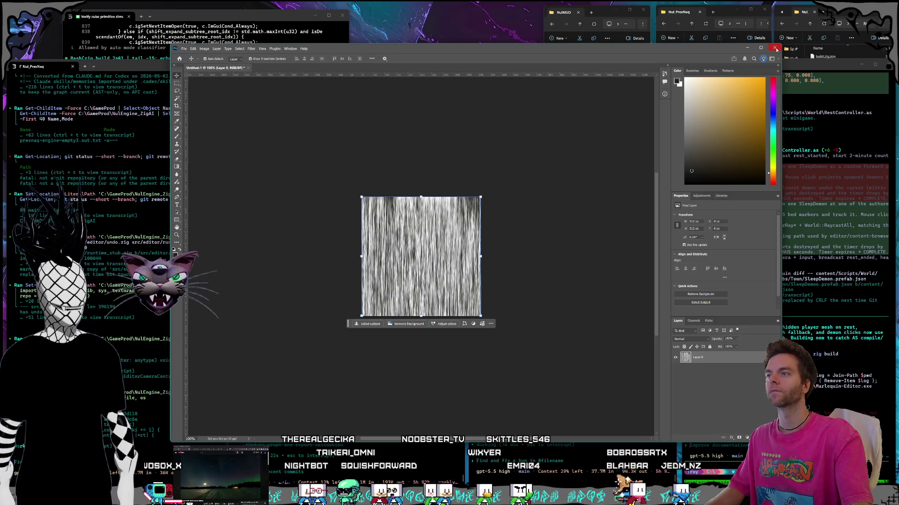
pyautogui.click(749, 49)
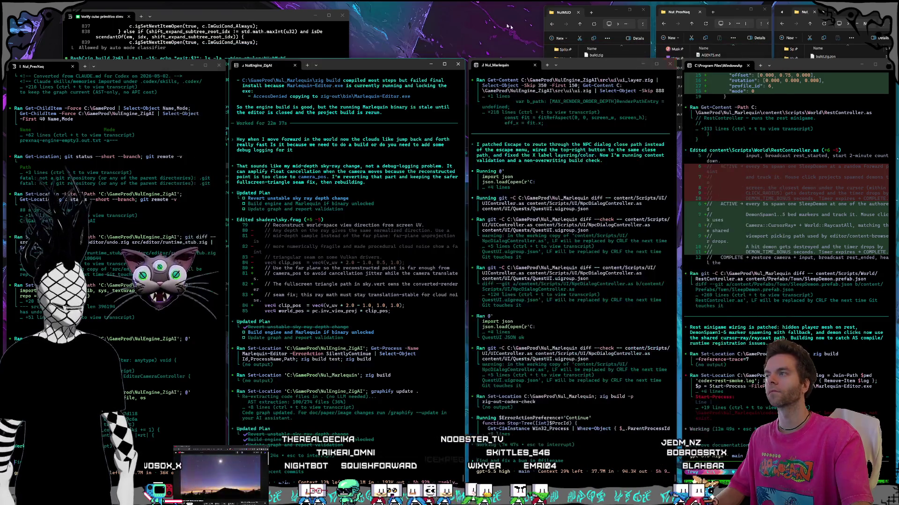
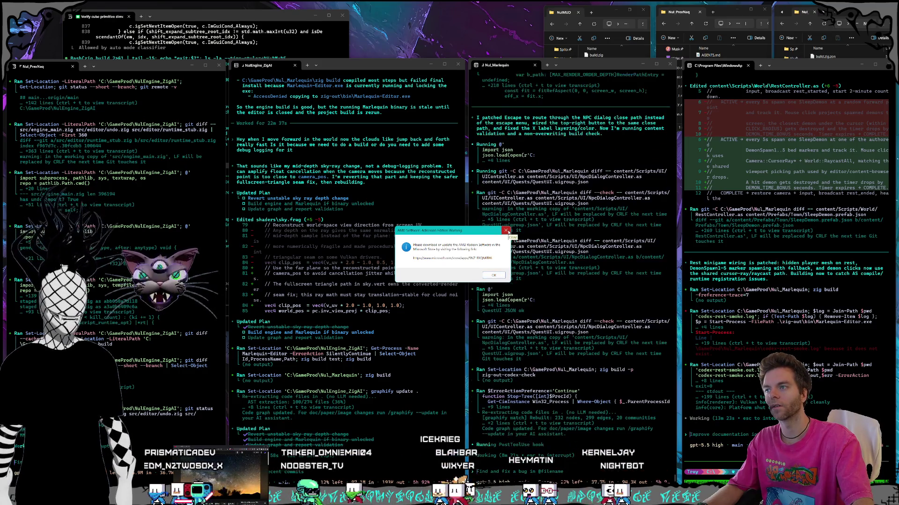
# Dismiss the AMD driver warning, close the Library launcher and focus the Claude session terminal.
pyautogui.click(507, 231)
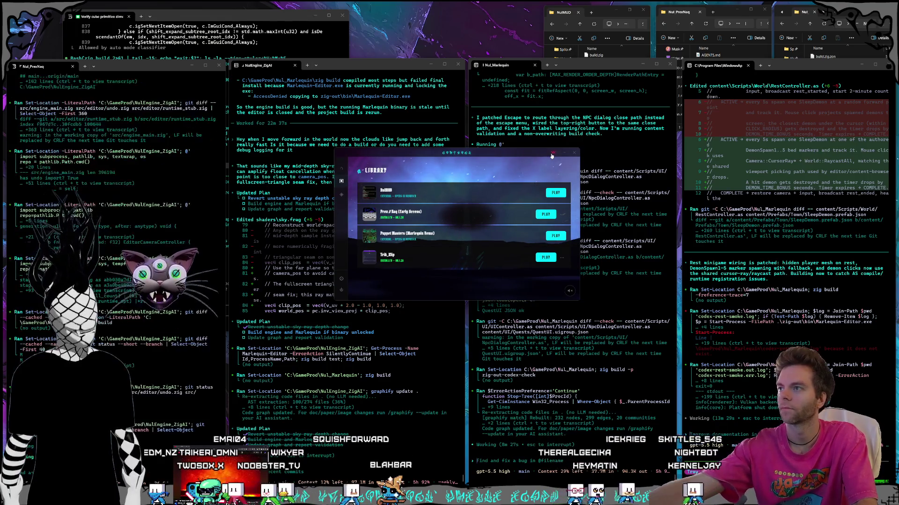
pyautogui.click(552, 154)
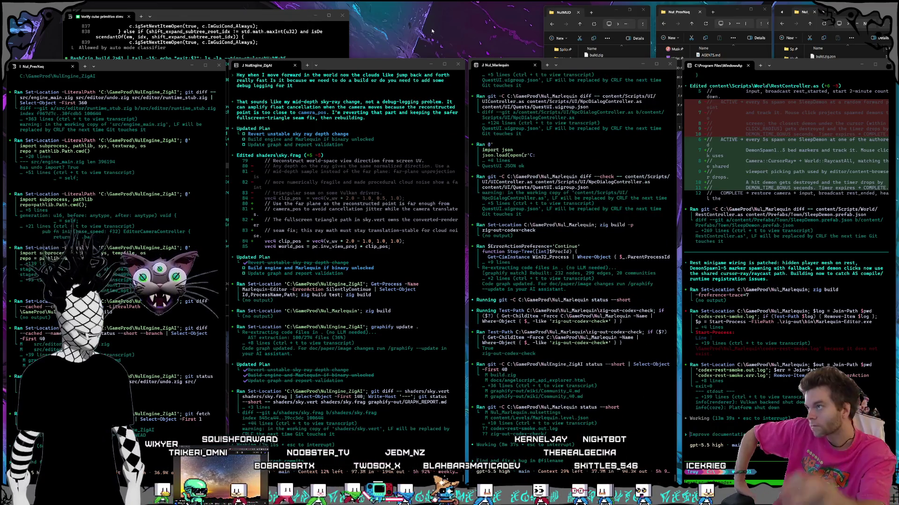
pyautogui.click(274, 13)
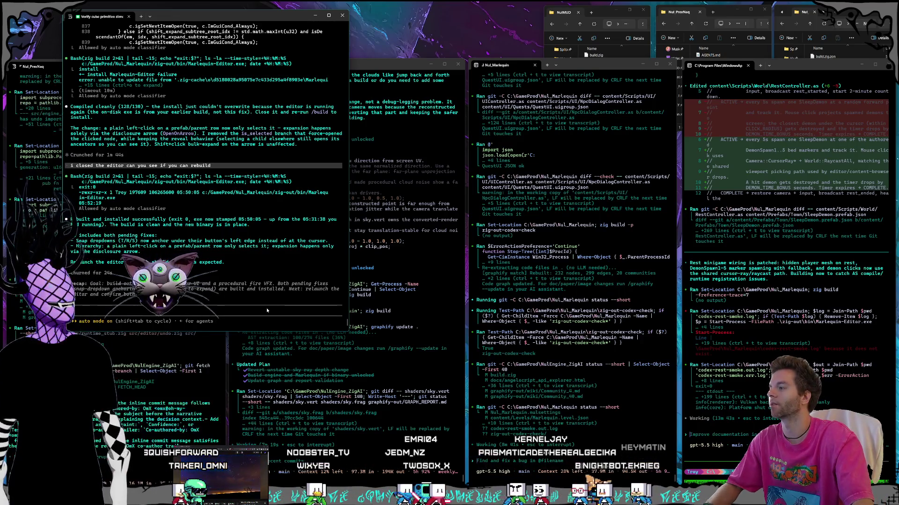
# Exit the current Claude session and start a new one in the nulmud folder.
pyautogui.hotkey('ctrl', 'c')
pyautogui.hotkey('ctrl', 'c')
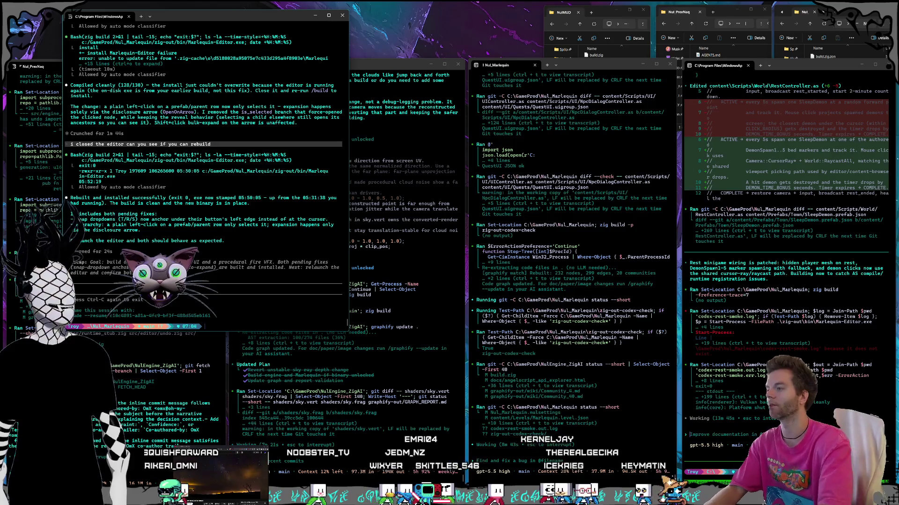
pyautogui.write('cd ..')
pyautogui.press('Return')
pyautogui.write('cd .')
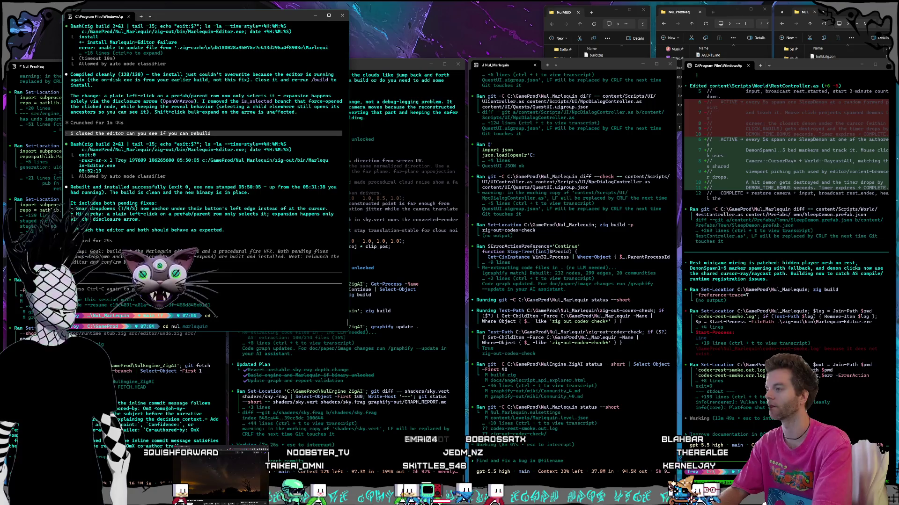
pyautogui.write('ud')
pyautogui.press('Return')
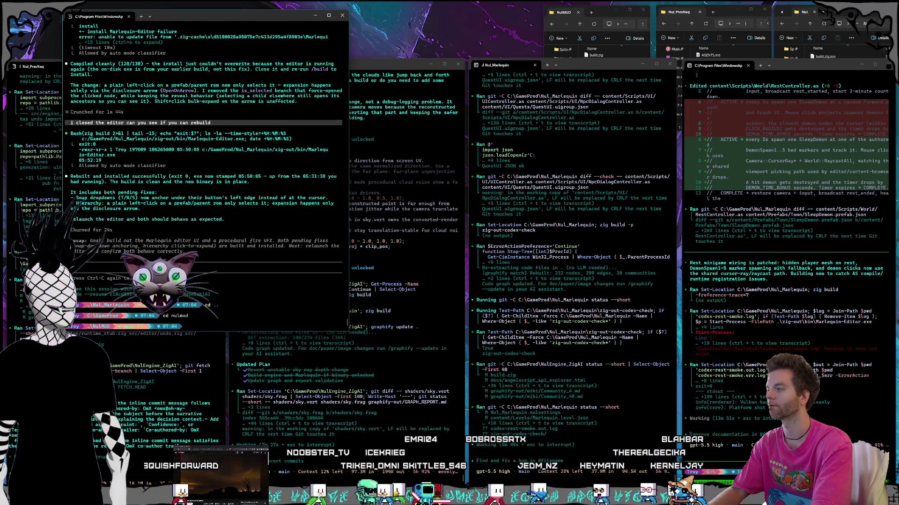
pyautogui.write('claud')
pyautogui.write('claude')
pyautogui.press('Return')
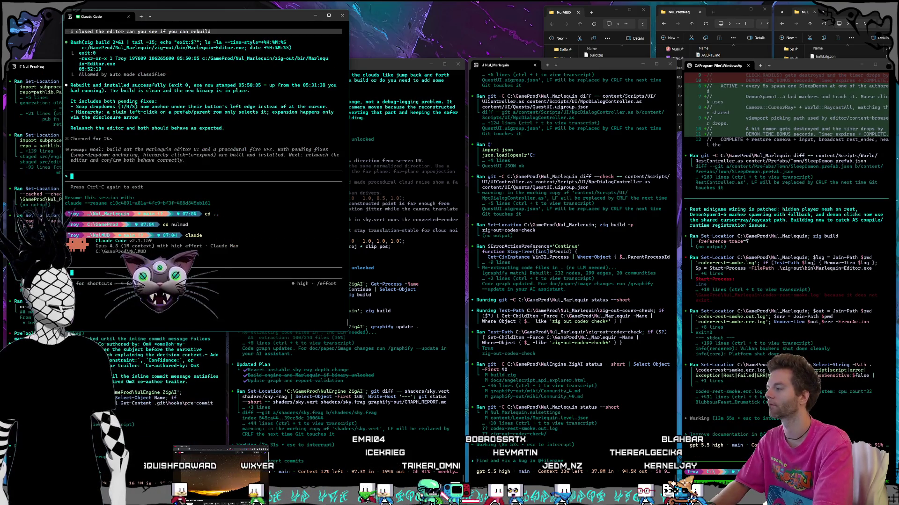
# Dictate and send a request to investigate the deployed server's logging and possible crashes.
pyautogui.press('super+h')
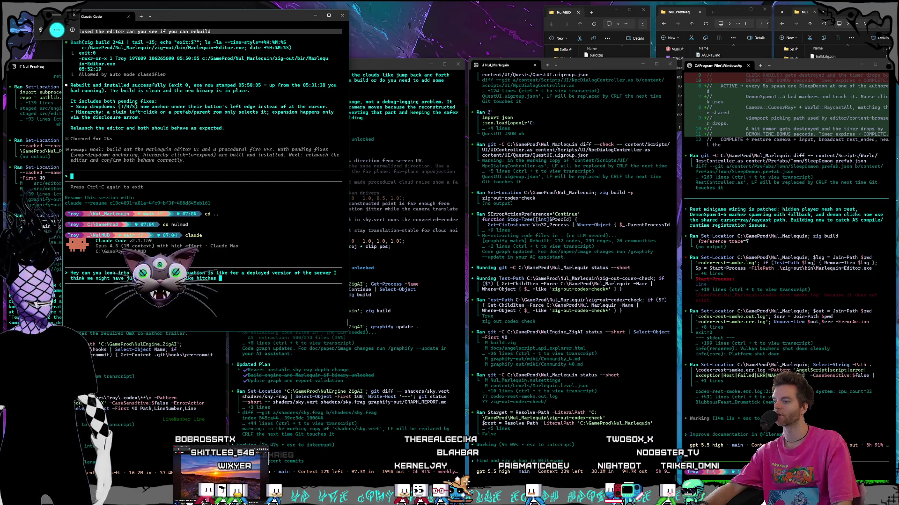
pyautogui.write('and maybe even a crash of the telnet')
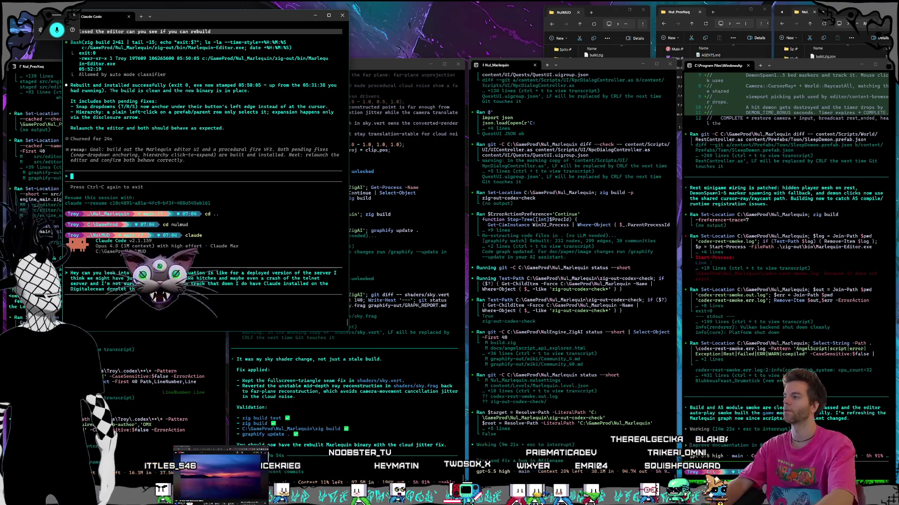
pyautogui.press('Return')
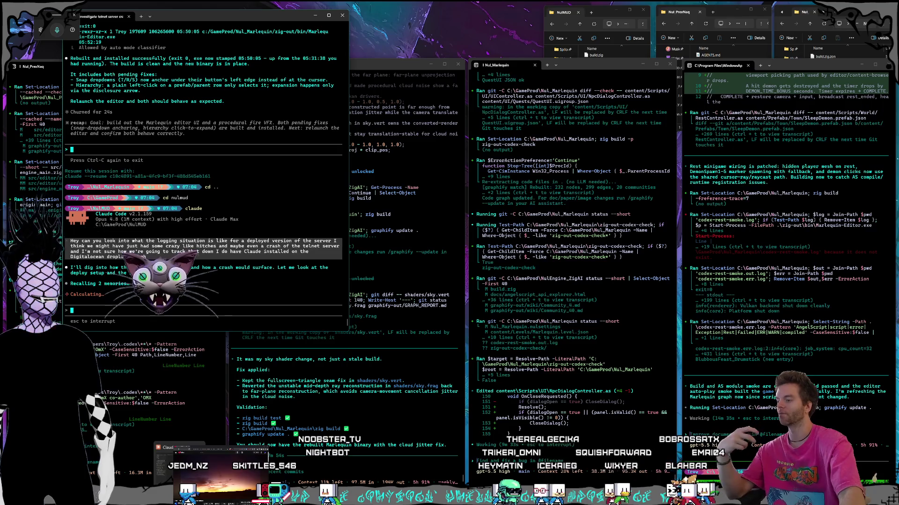
# Check the plan usage limits in Claude's Settings, then return to the chat.
pyautogui.click(180, 466)
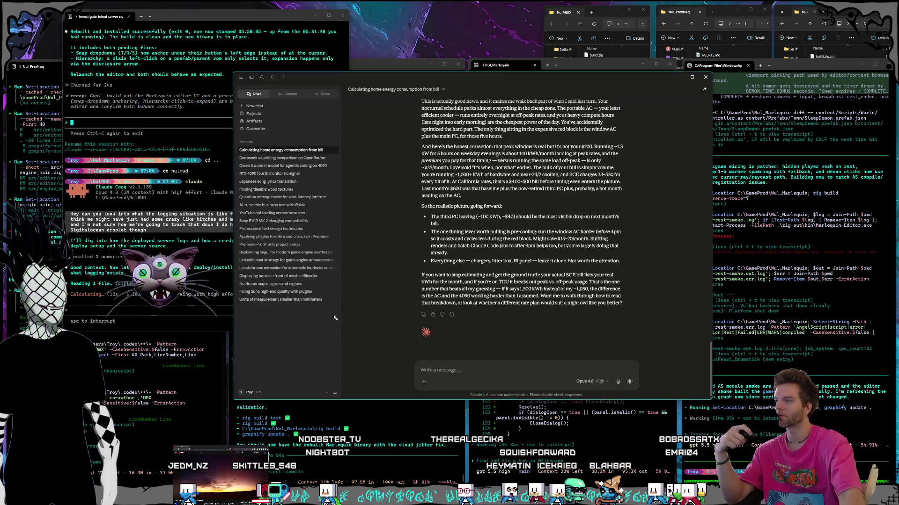
pyautogui.click(265, 393)
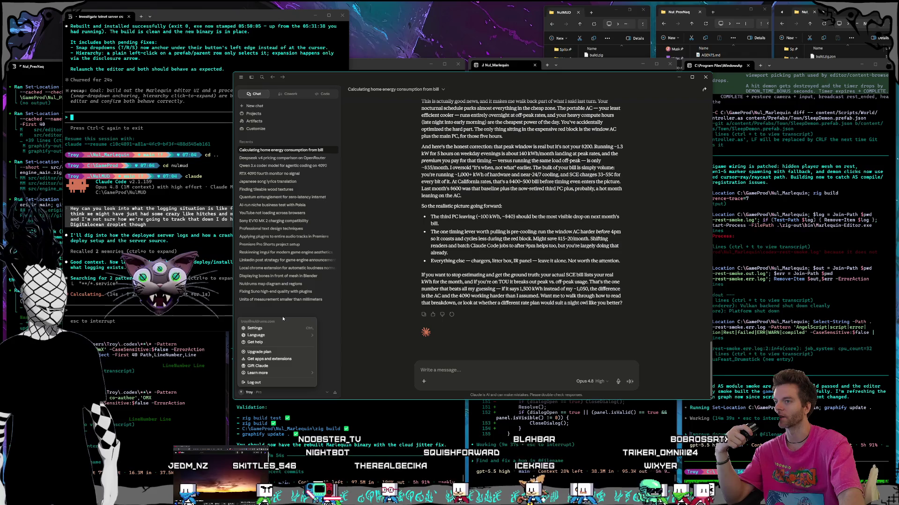
pyautogui.click(271, 329)
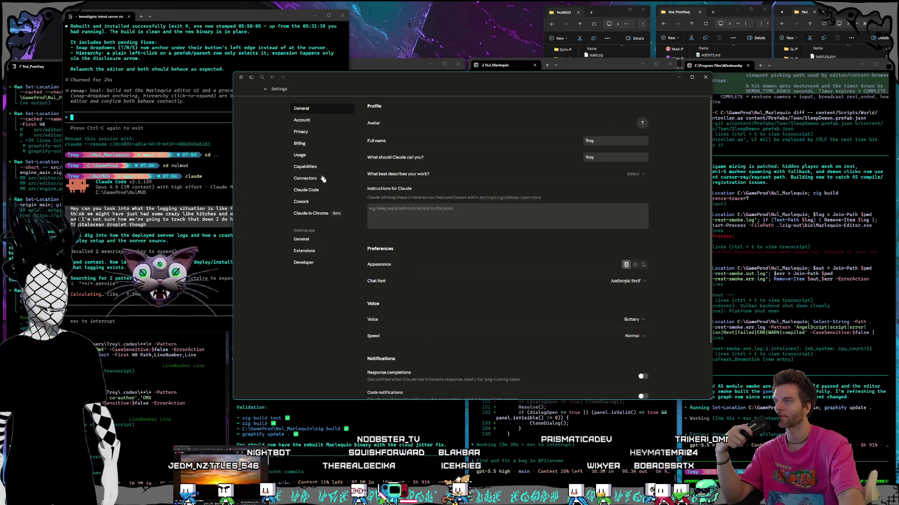
pyautogui.click(300, 155)
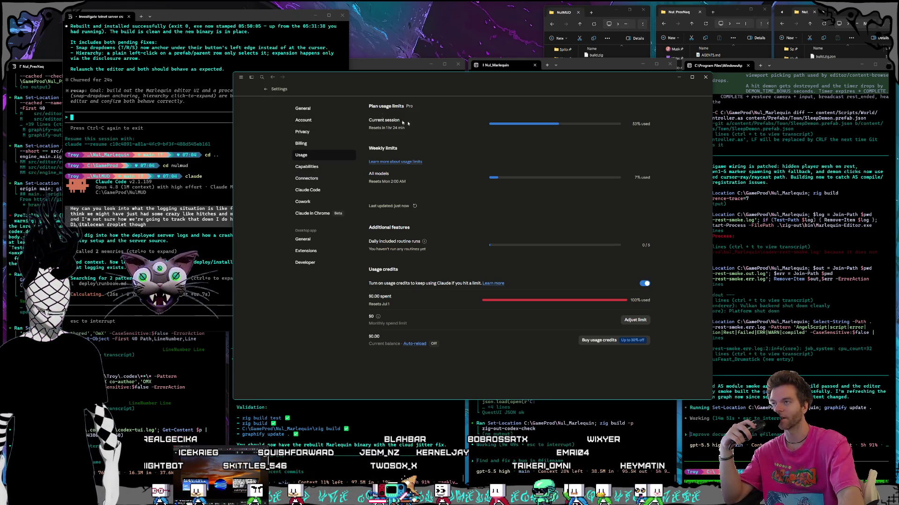
pyautogui.click(264, 89)
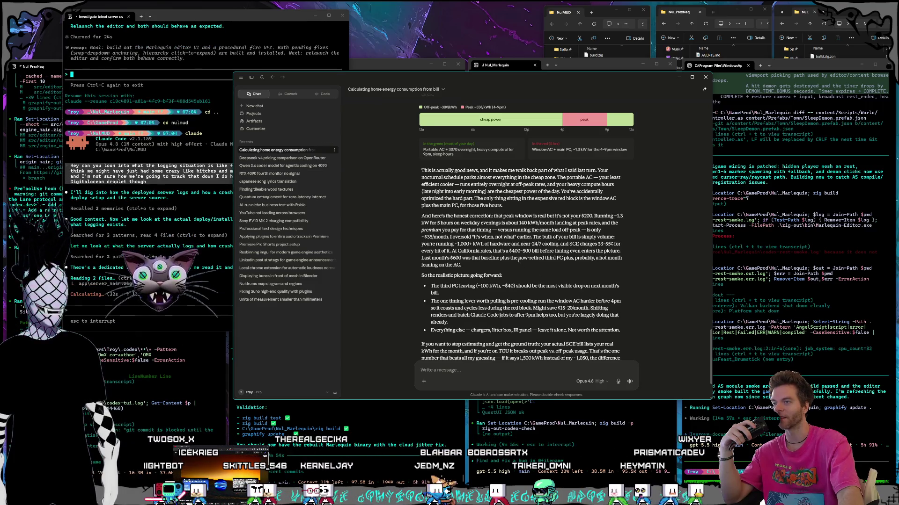
# Bring the Brave new-tab window over the chat and open the stream bookmark folder.
pyautogui.scroll(-3, 518, 260)
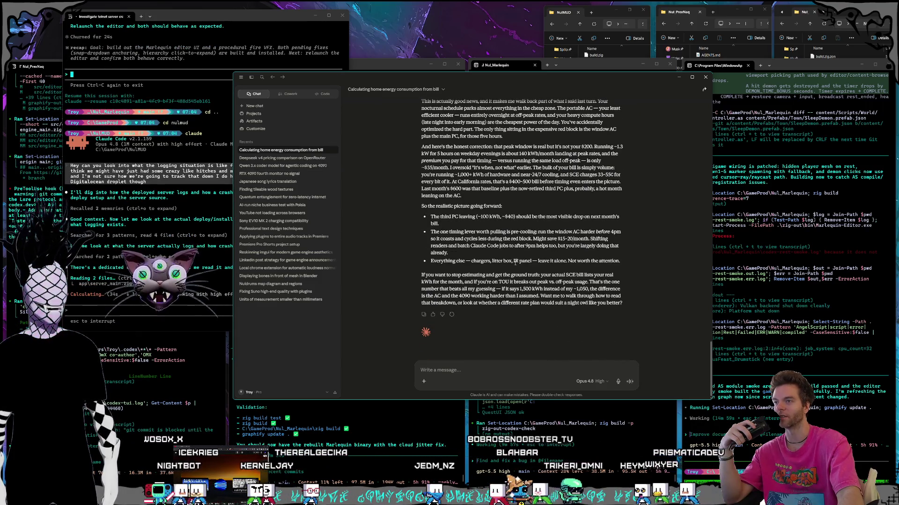
pyautogui.scroll(-1, 515, 263)
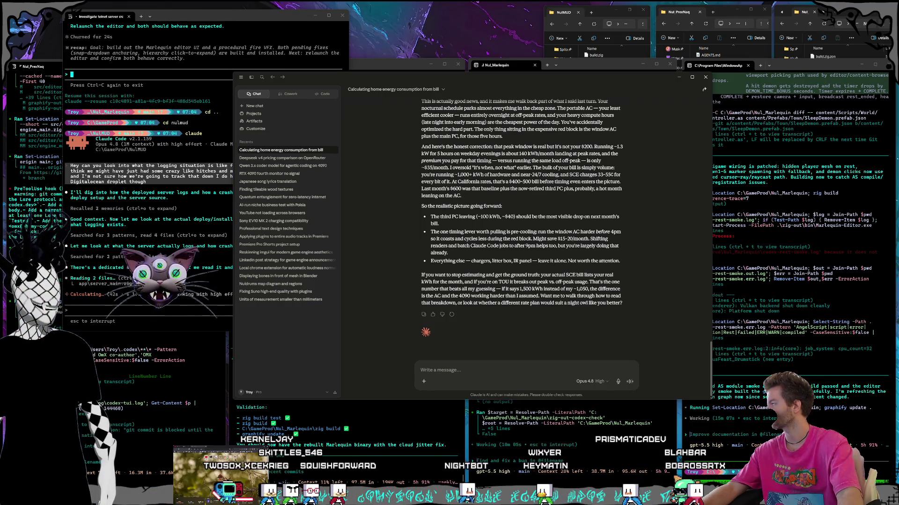
pyautogui.moveTo(47, 116)
pyautogui.mouseDown()
pyautogui.moveTo(427, 116)
pyautogui.moveTo(366, 109)
pyautogui.mouseUp()
pyautogui.click(352, 132)
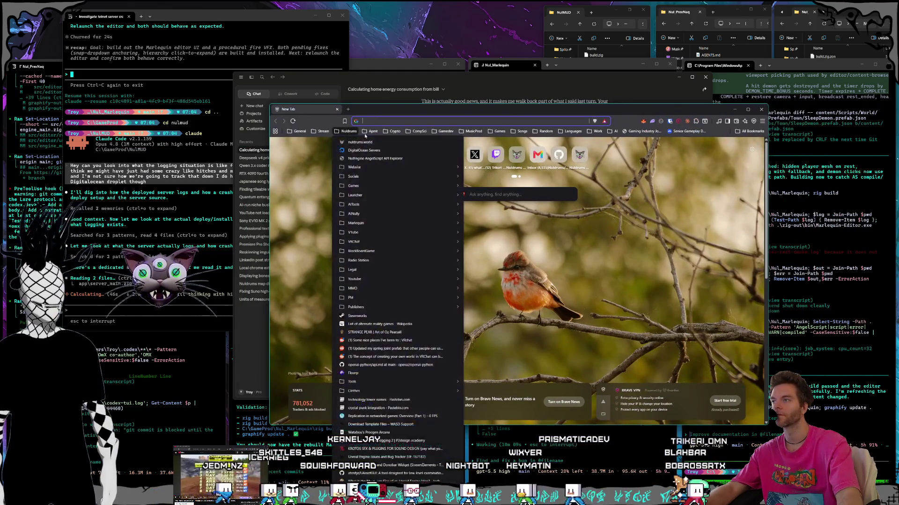
pyautogui.click(348, 132)
pyautogui.click(322, 132)
pyautogui.click(342, 151)
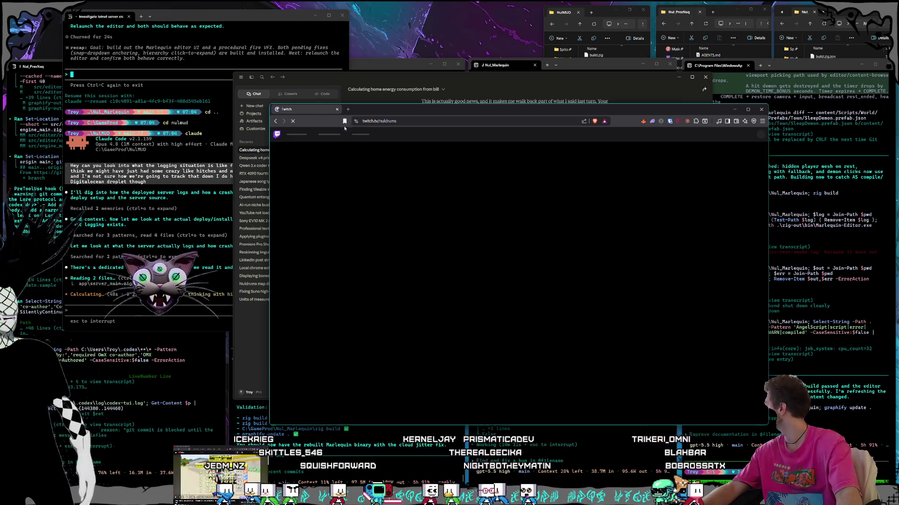
pyautogui.moveTo(370, 117)
pyautogui.mouseDown()
pyautogui.moveTo(397, 105)
pyautogui.moveTo(352, 79)
pyautogui.moveTo(312, 38)
pyautogui.mouseUp()
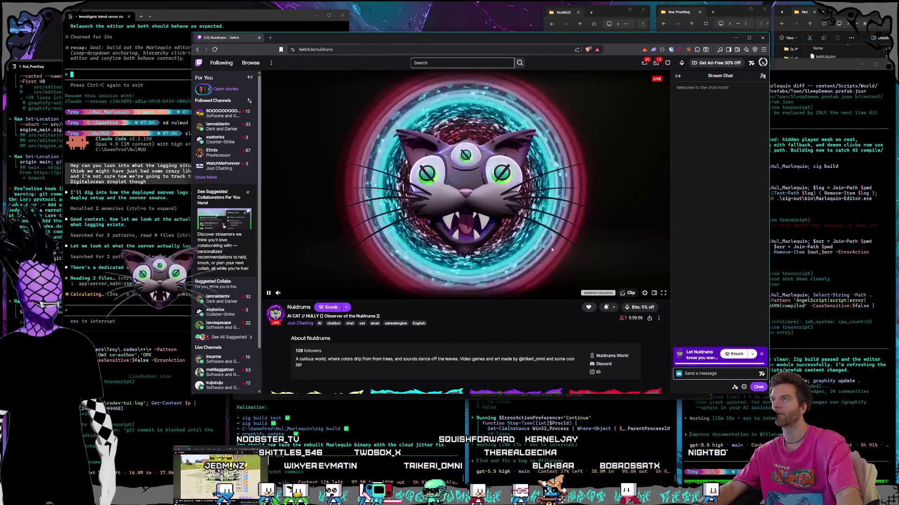
pyautogui.click(654, 293)
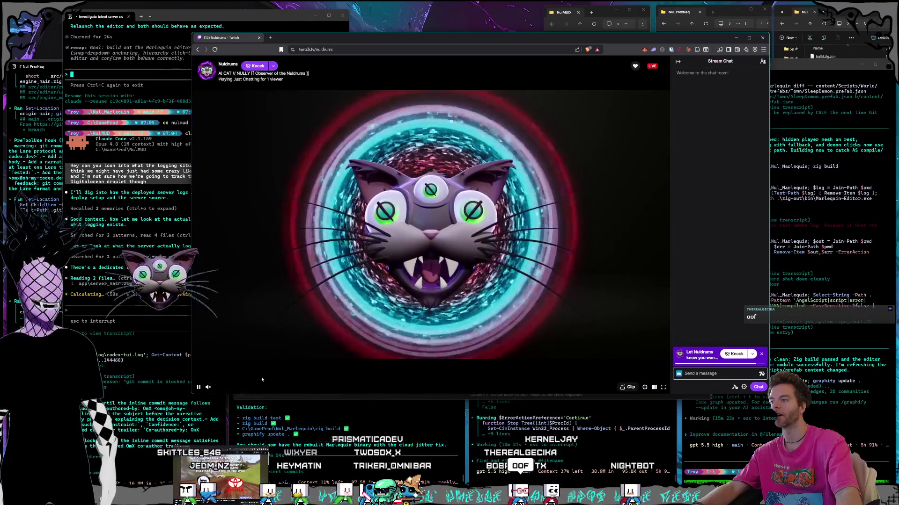
pyautogui.click(225, 387)
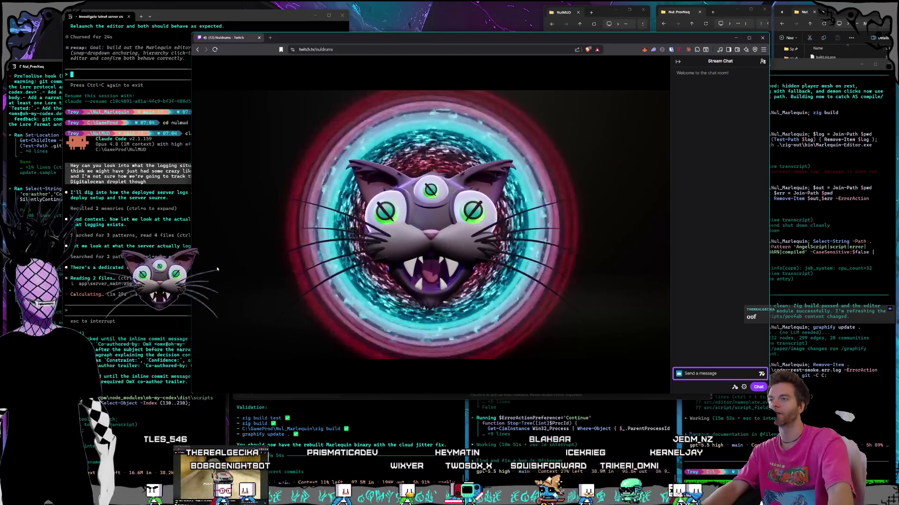
pyautogui.moveTo(438, 270)
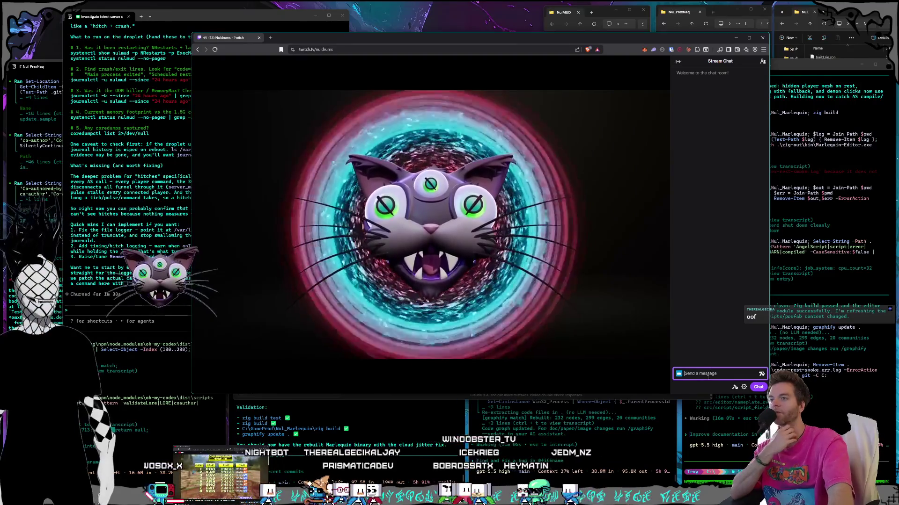
pyautogui.click(709, 373)
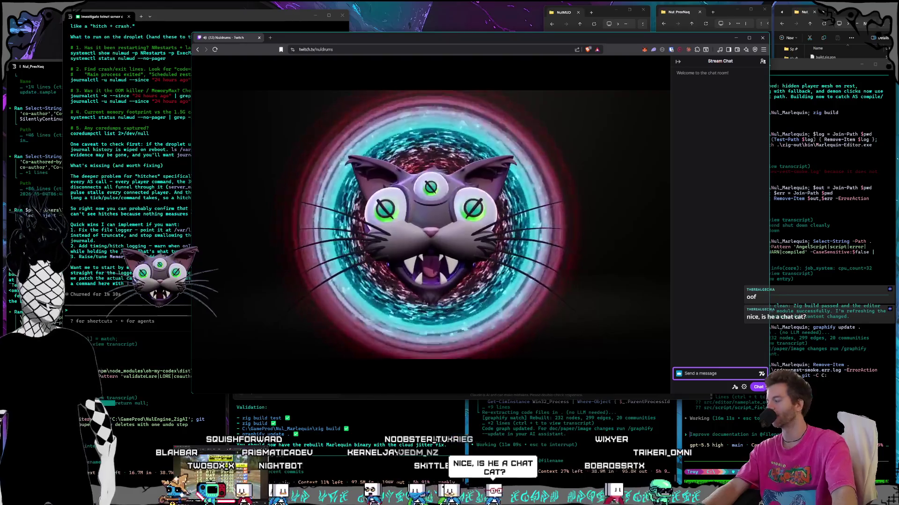
pyautogui.hotkey('alt', 'Tab')
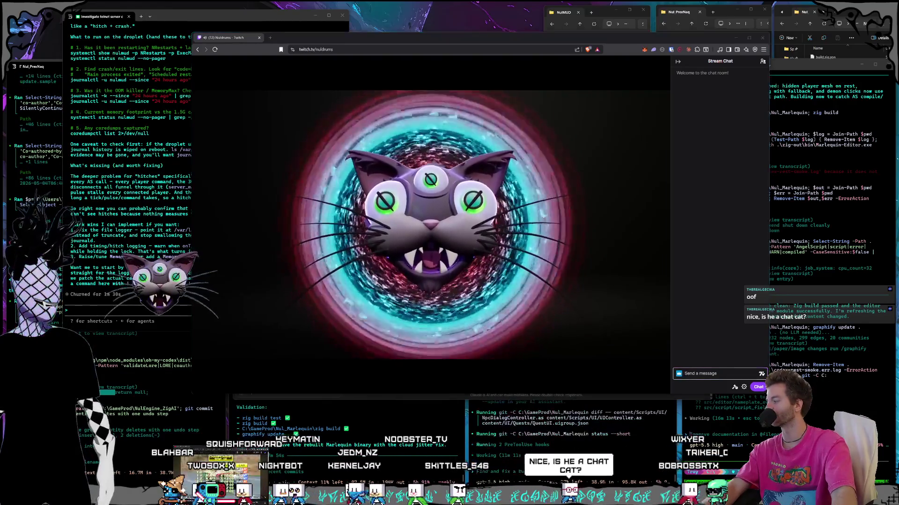
pyautogui.click(691, 370)
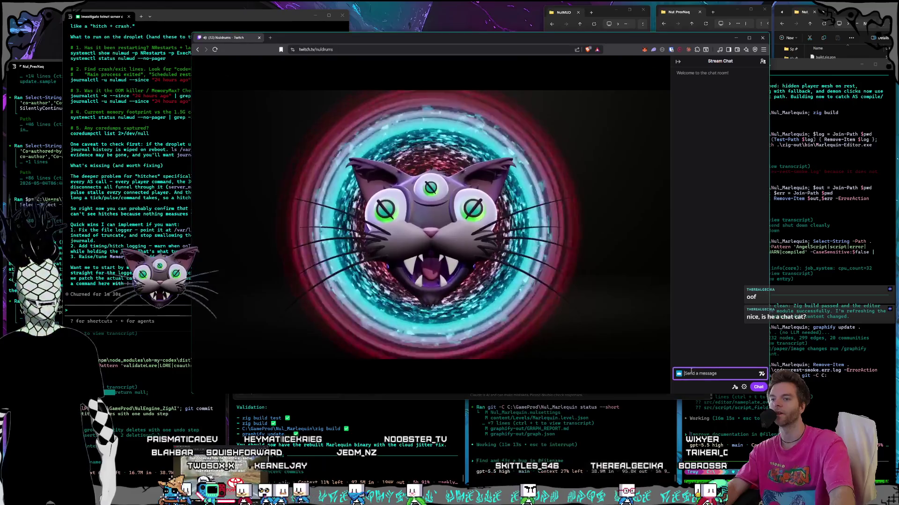
# Post 'cheese' and 'hey, what should i eat for breakfast today?' in chat; set volume to 100%.
pyautogui.write('chey')
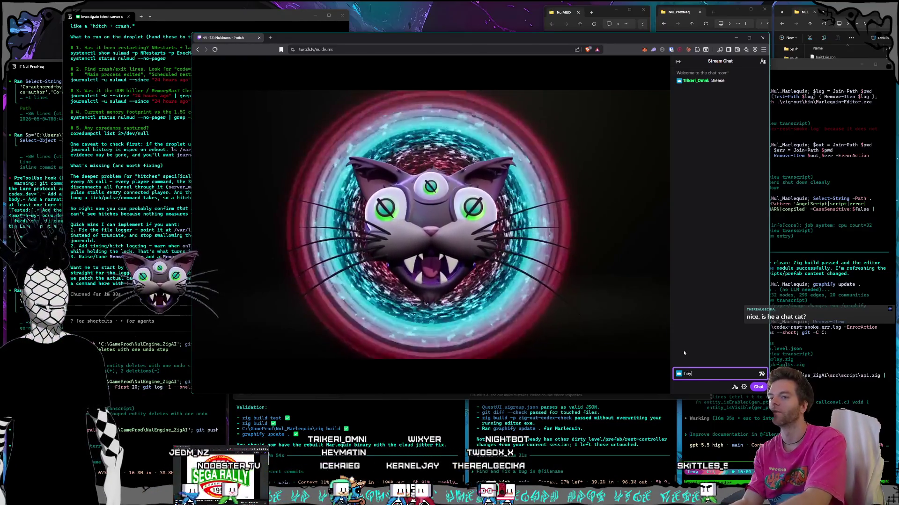
pyautogui.write(', what should i eat for break')
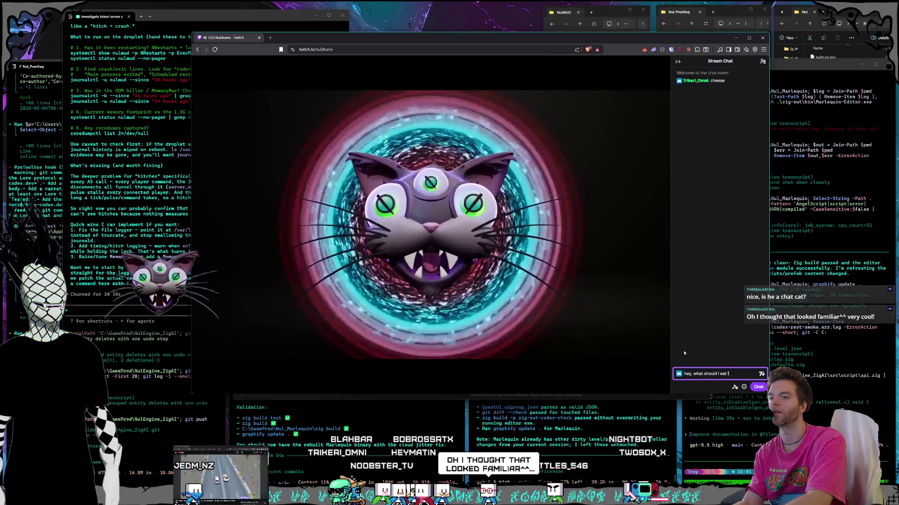
pyautogui.write('f')
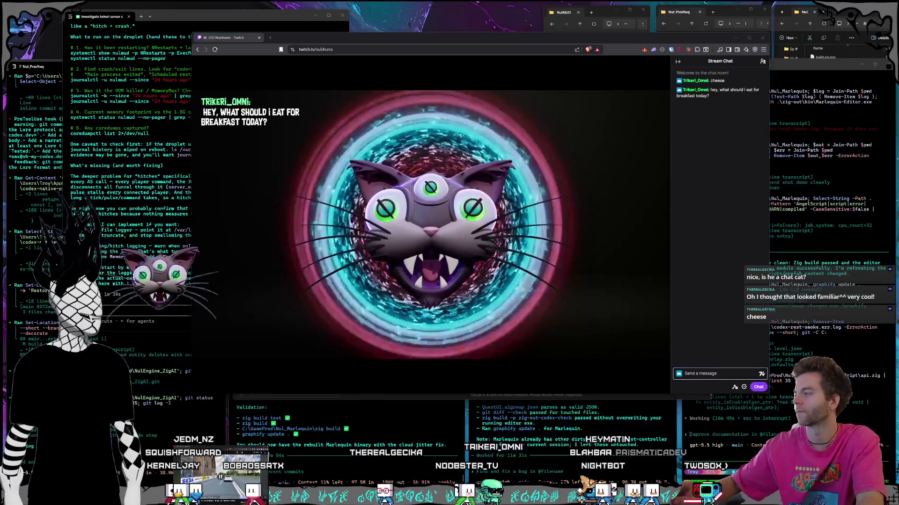
pyautogui.moveTo(227, 390); pyautogui.dragTo(237, 390)
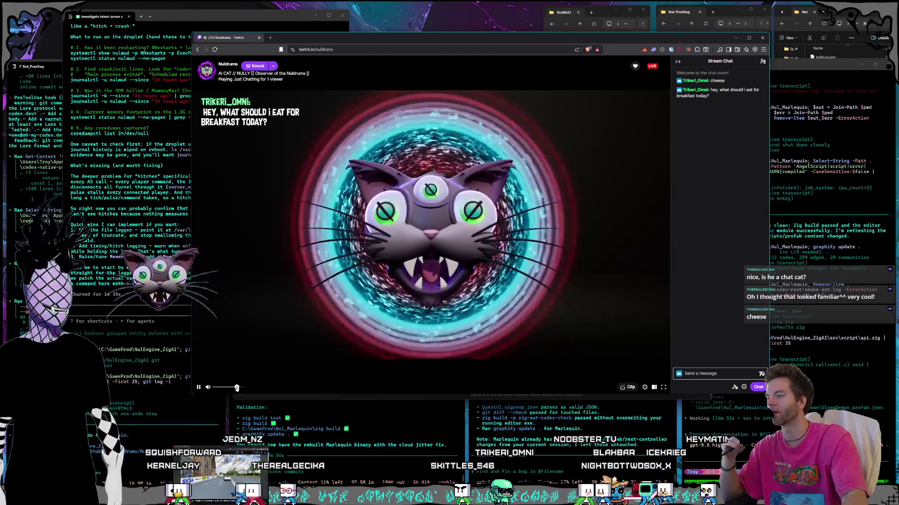
pyautogui.moveTo(237, 388); pyautogui.dragTo(244, 388)
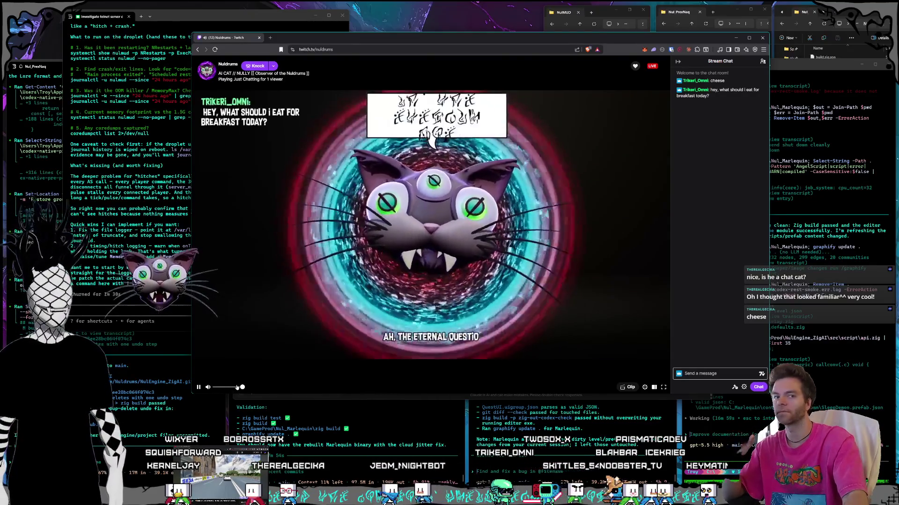
pyautogui.moveTo(242, 387)
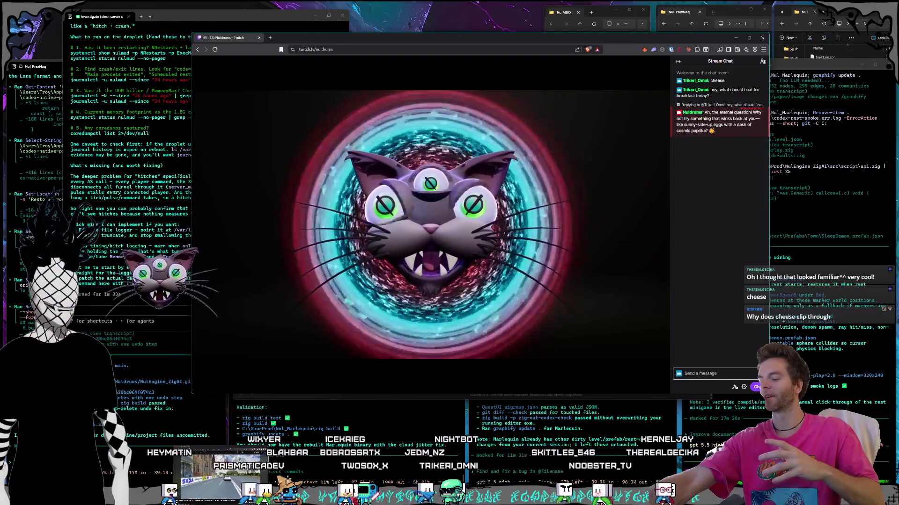
# Select the stream's address, refocus the stream window and close the Twitch tab.
pyautogui.moveTo(430, 291)
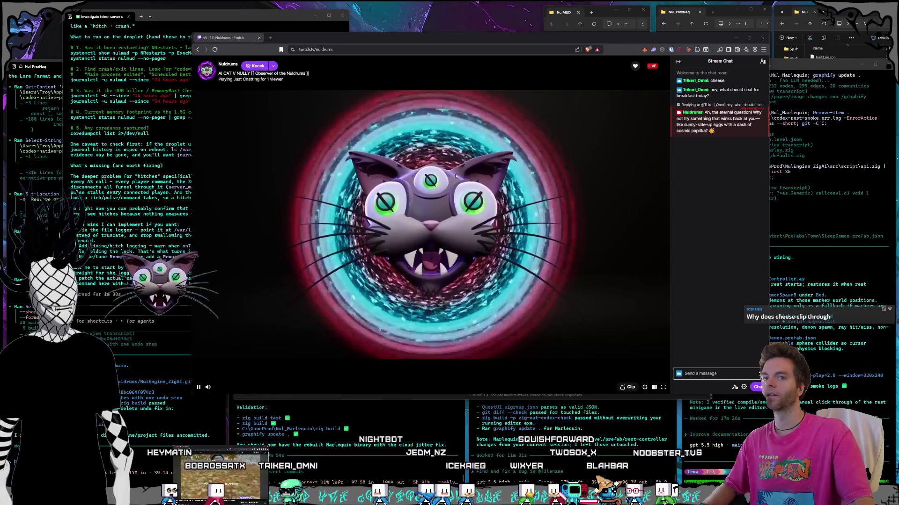
pyautogui.hotkey('ctrl', 'l')
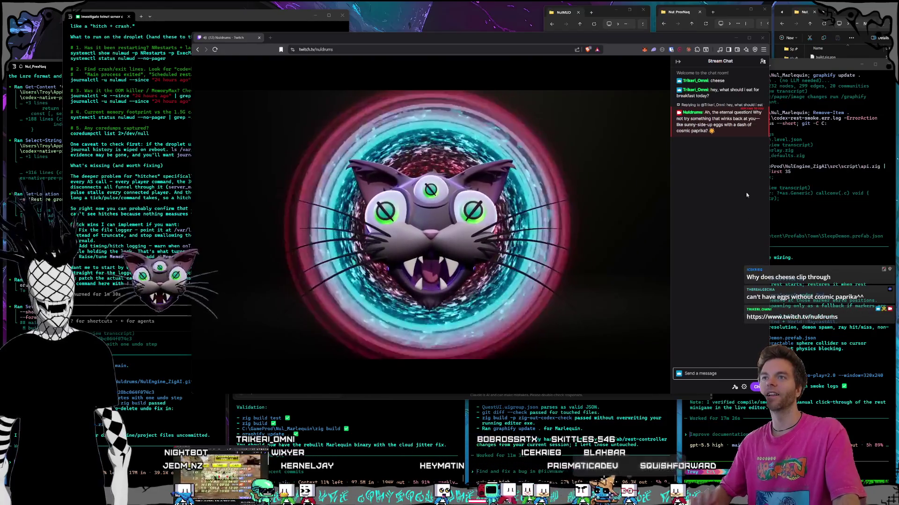
pyautogui.click(721, 120)
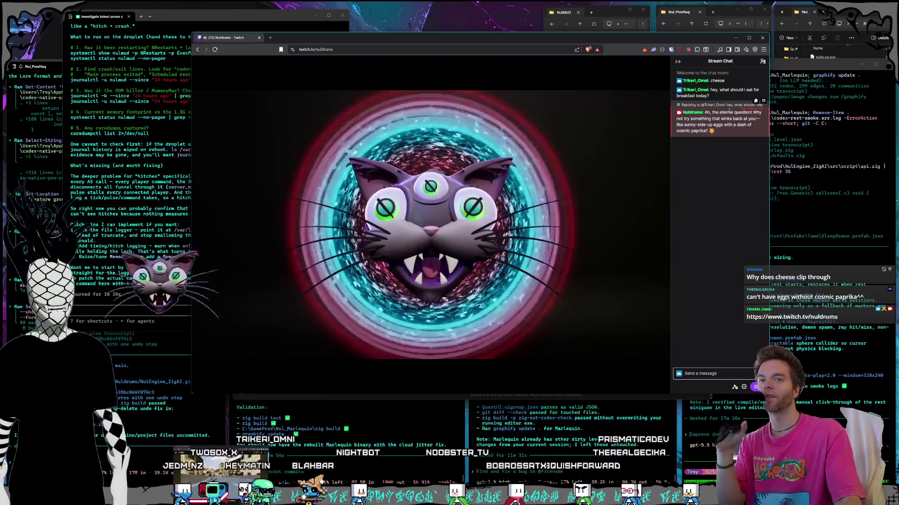
pyautogui.moveTo(554, 116)
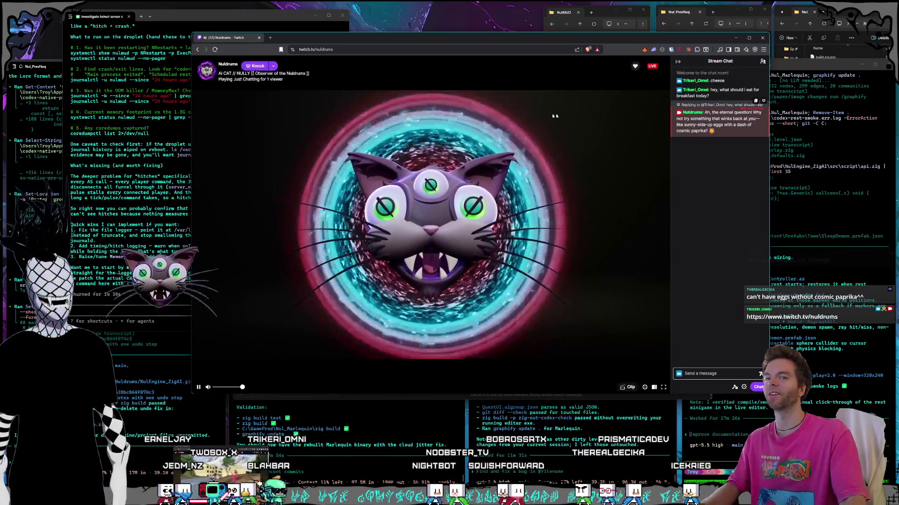
pyautogui.click(259, 38)
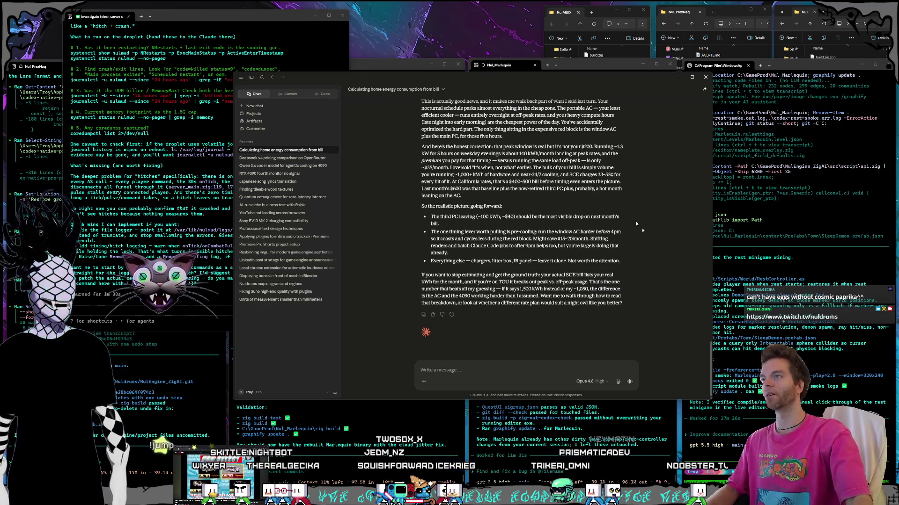
# Move and minimize the Claude chat window, then focus the NulEngine_ZigAI terminal.
pyautogui.moveTo(468, 74); pyautogui.dragTo(458, 78)
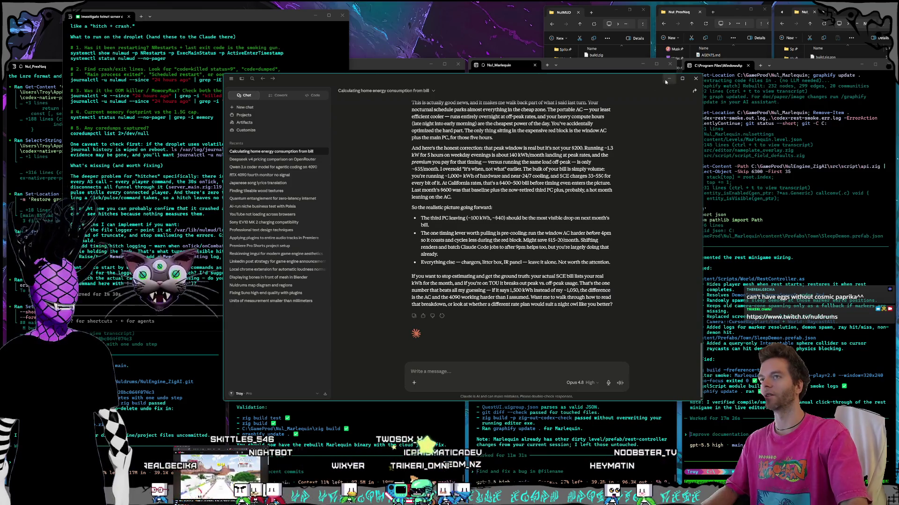
pyautogui.click(669, 79)
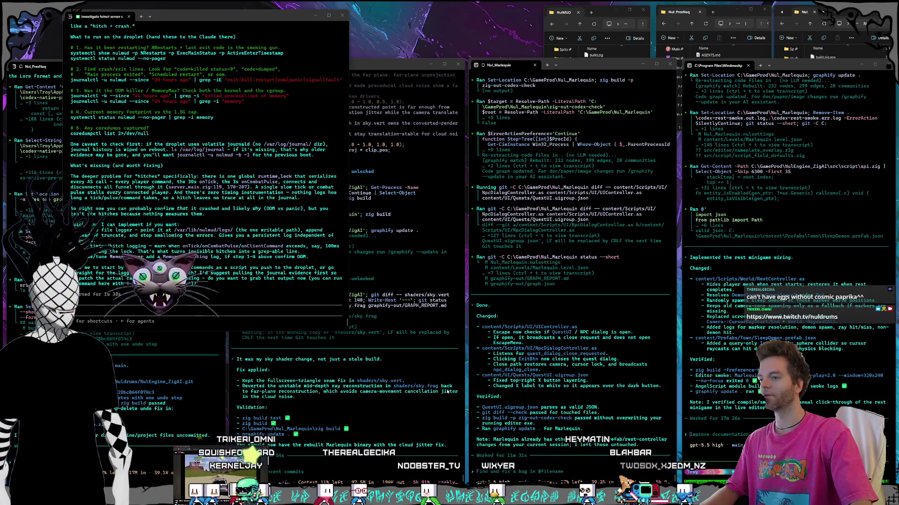
pyautogui.click(404, 398)
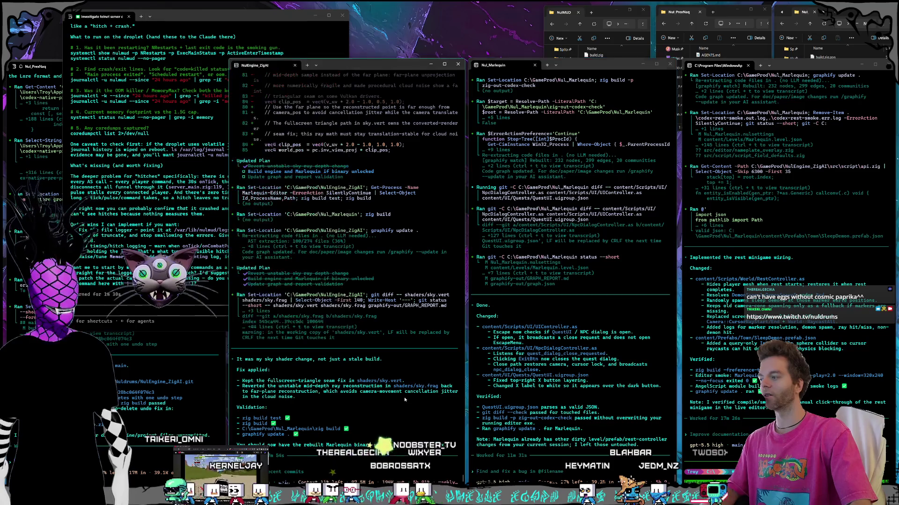
# Run the Marlequin editor executable from the Nul_Marlequin folder window.
pyautogui.click(167, 425)
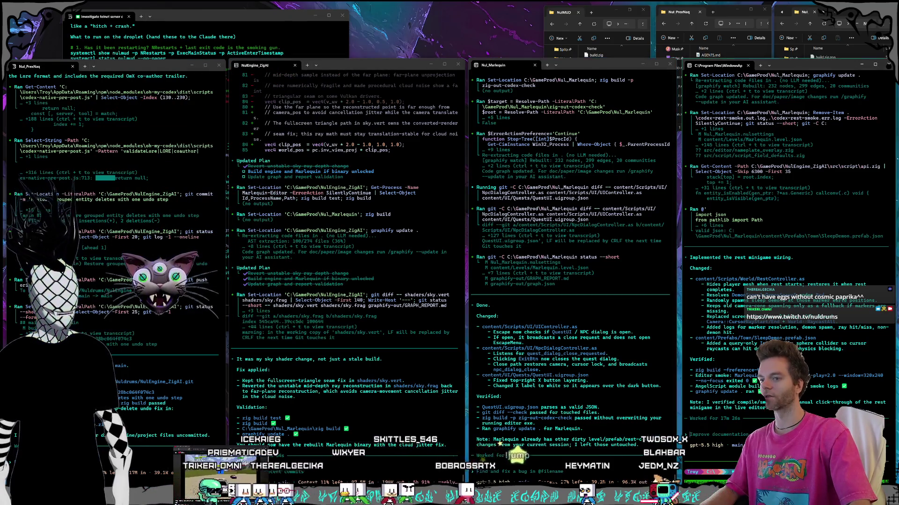
pyautogui.click(829, 36)
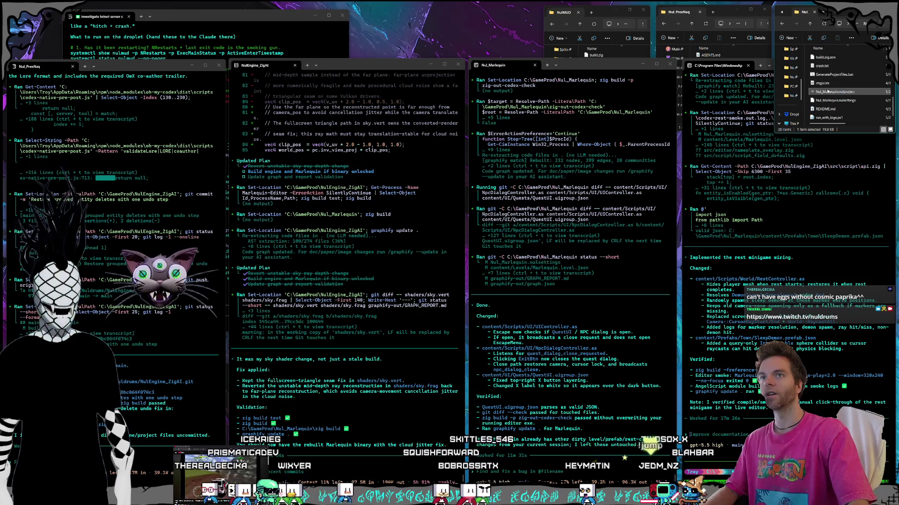
pyautogui.press('Return')
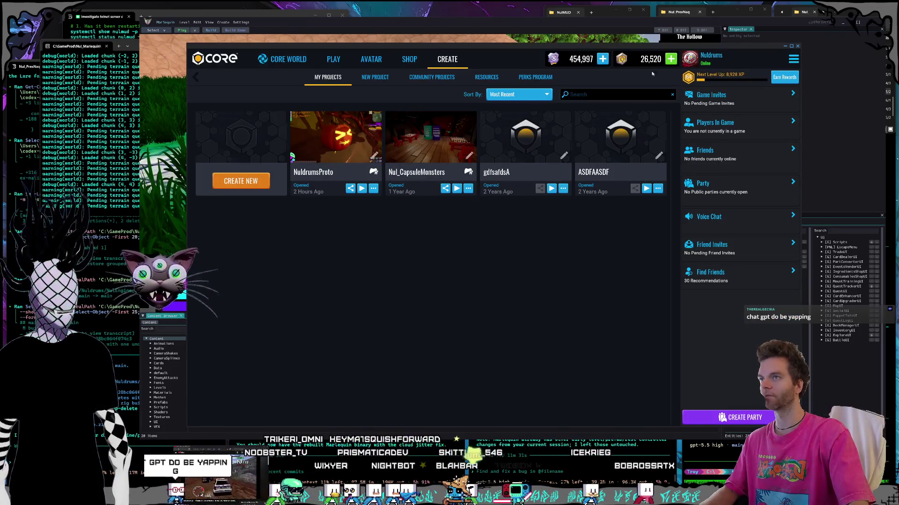
# Close the Core launcher, fly the camera to the clearing, and Play From Here.
pyautogui.click(797, 46)
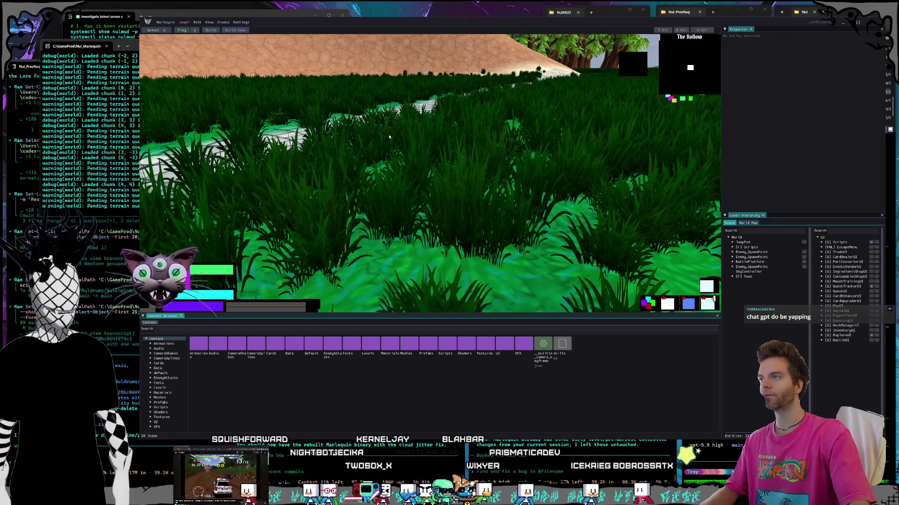
pyautogui.press('w')
pyautogui.moveTo(394, 134); pyautogui.dragTo(394, 135)
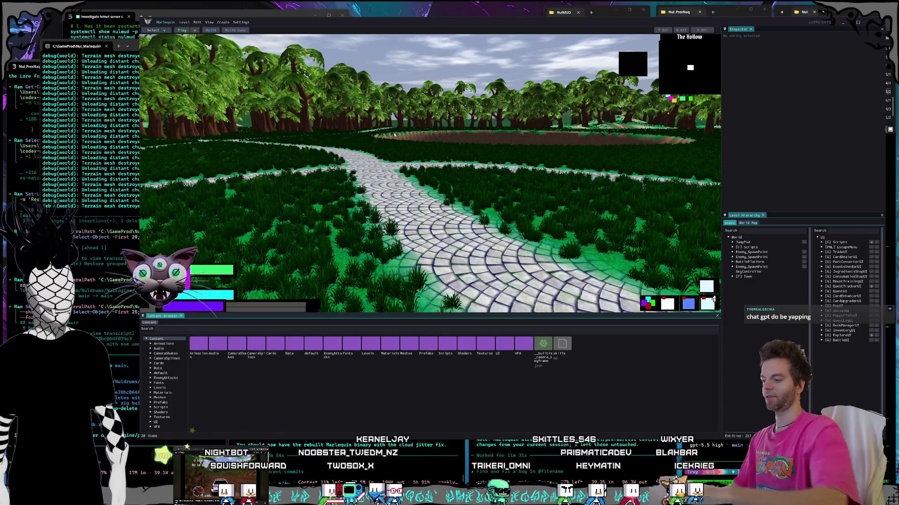
pyautogui.moveTo(394, 134); pyautogui.dragTo(394, 134)
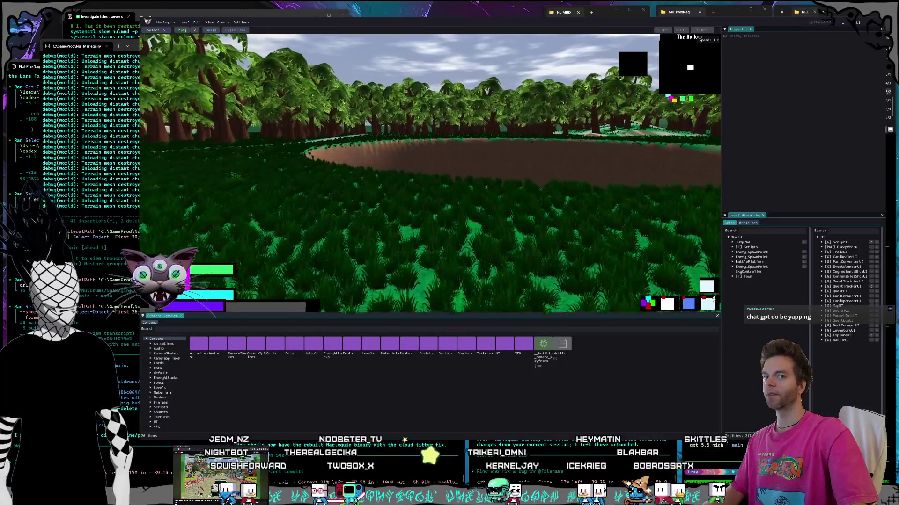
pyautogui.moveTo(395, 134); pyautogui.dragTo(394, 134)
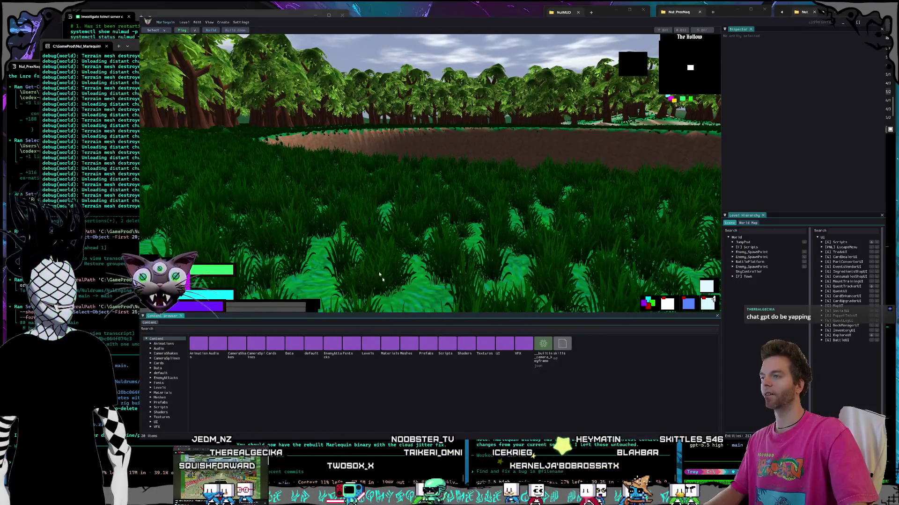
pyautogui.click(401, 285)
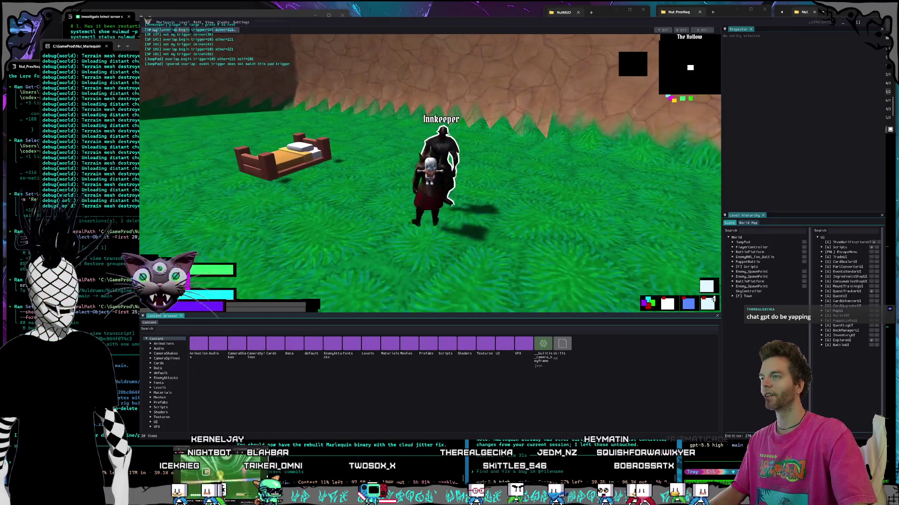
# Rest at the bed to start the minigame and click the sleep demon repeatedly.
pyautogui.press('f')
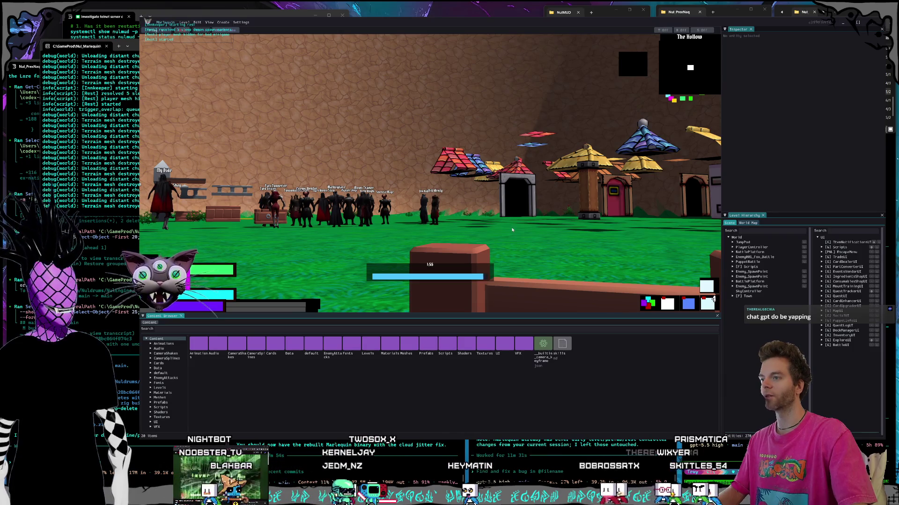
pyautogui.click(435, 157)
pyautogui.click(417, 149)
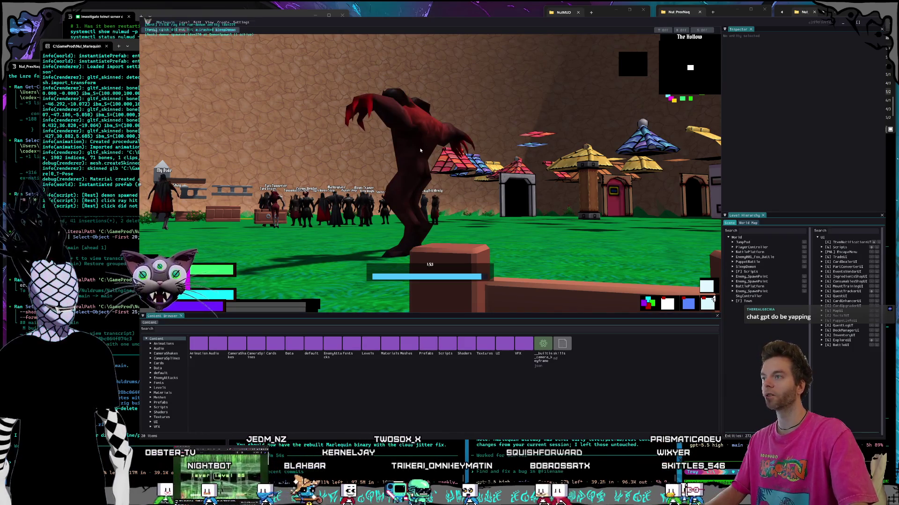
pyautogui.click(414, 149)
pyautogui.click(414, 148)
pyautogui.click(414, 150)
pyautogui.click(414, 153)
pyautogui.click(412, 154)
pyautogui.click(409, 157)
pyautogui.click(406, 162)
# Capture a screenshot of the game window, then keep clicking demons without hits registering.
pyautogui.press('super+shift+s')
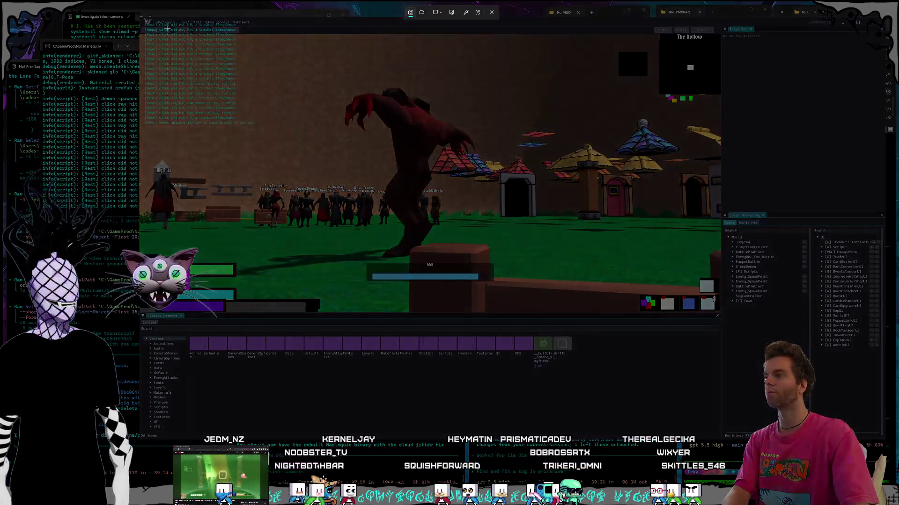
pyautogui.click(444, 180)
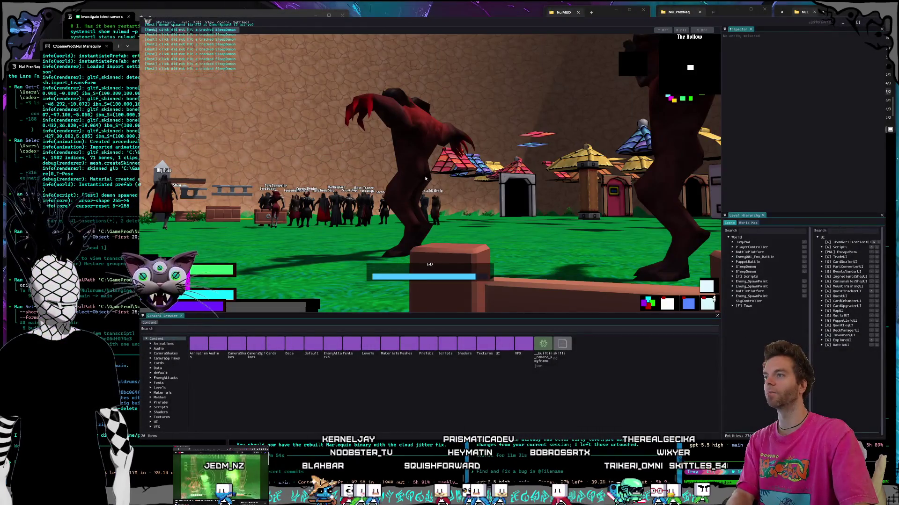
pyautogui.click(414, 163)
pyautogui.click(401, 148)
pyautogui.click(390, 133)
pyautogui.click(378, 118)
pyautogui.click(377, 117)
pyautogui.click(450, 126)
pyautogui.click(523, 133)
pyautogui.click(669, 149)
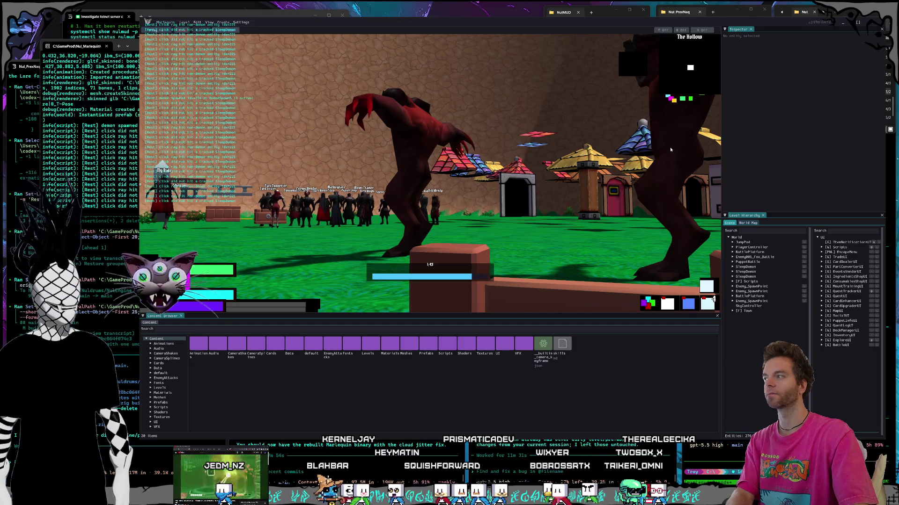
pyautogui.click(669, 150)
# Begin typing the 'im clicking...' report in Claude Code, then click the demons again.
pyautogui.click(717, 472)
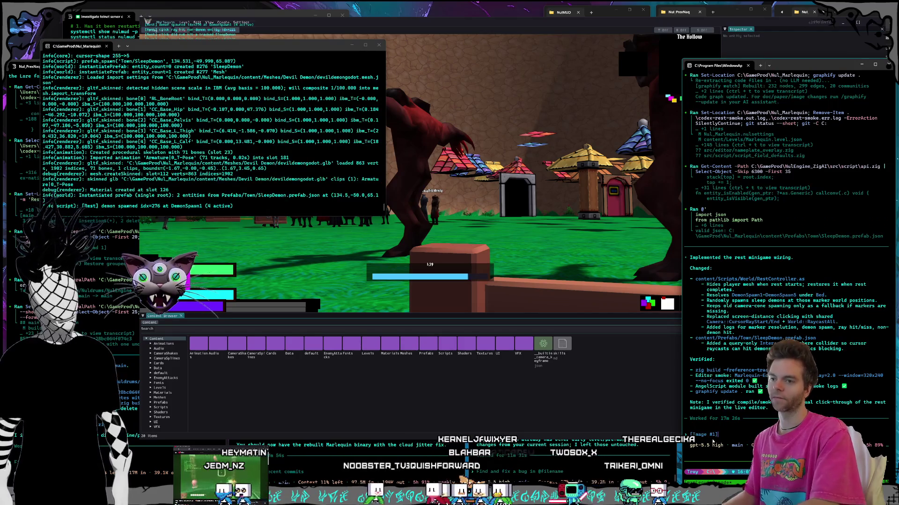
pyautogui.write('im clicking r')
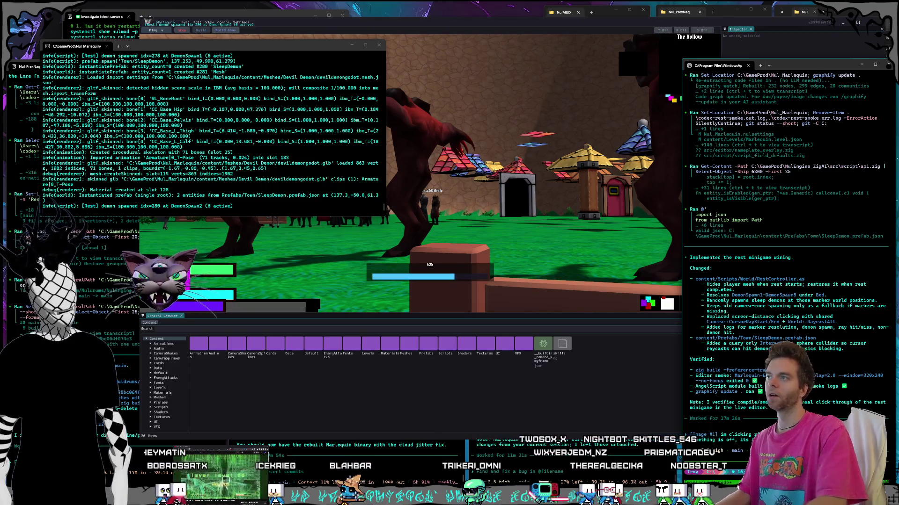
pyautogui.click(481, 34)
pyautogui.click(662, 153)
pyautogui.click(662, 153)
pyautogui.click(661, 153)
pyautogui.click(661, 153)
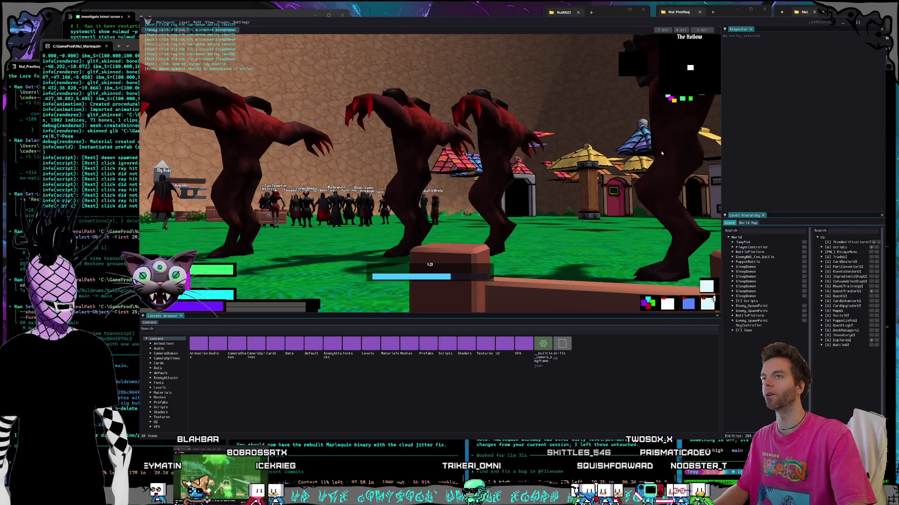
pyautogui.click(662, 153)
pyautogui.click(661, 153)
pyautogui.click(414, 142)
pyautogui.click(414, 143)
pyautogui.click(415, 143)
# Make final demon clicks, close the game window and send the screenshot bug report.
pyautogui.click(265, 139)
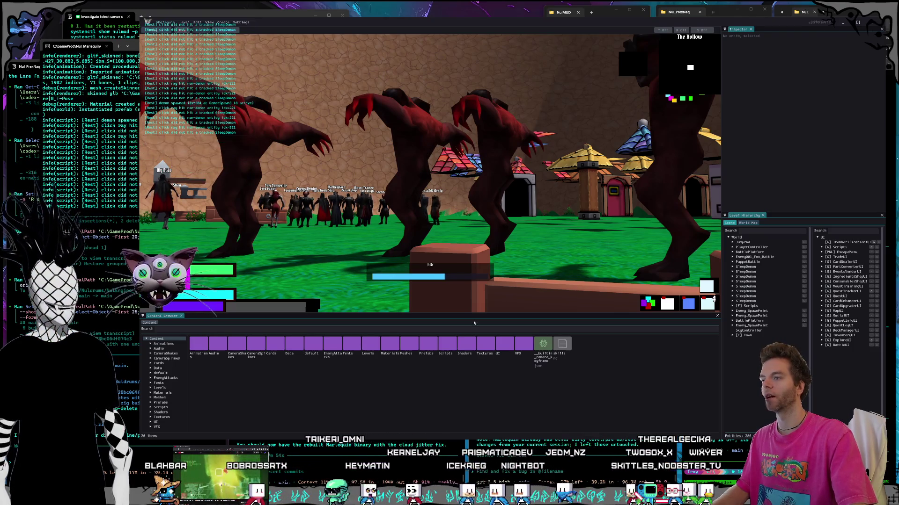
pyautogui.click(472, 146)
pyautogui.click(408, 139)
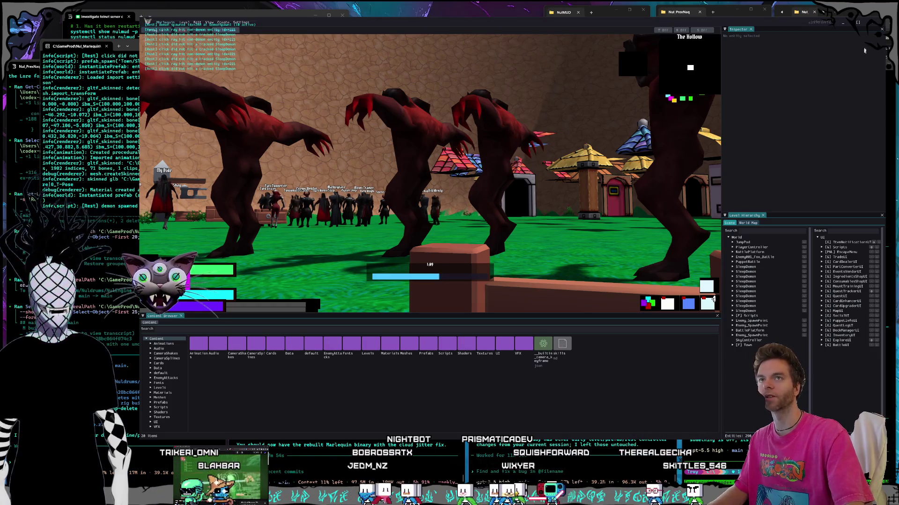
pyautogui.click(874, 24)
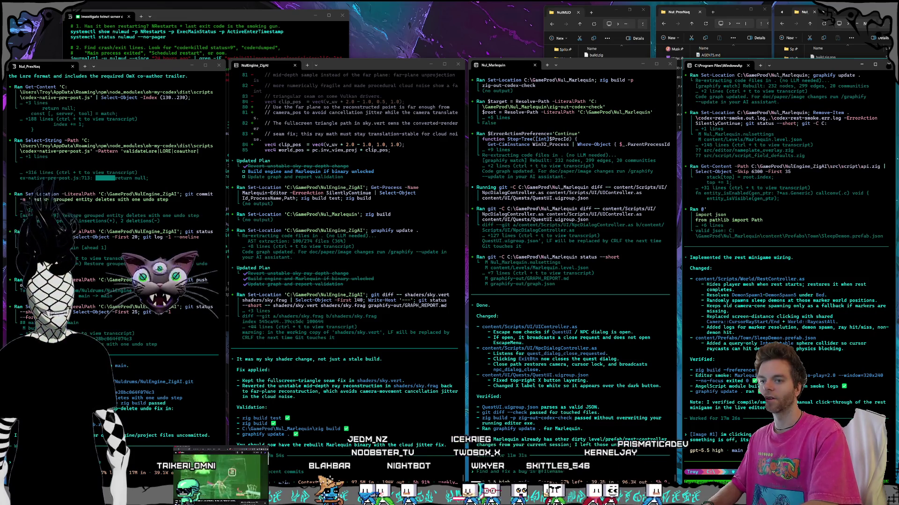
pyautogui.press('Return')
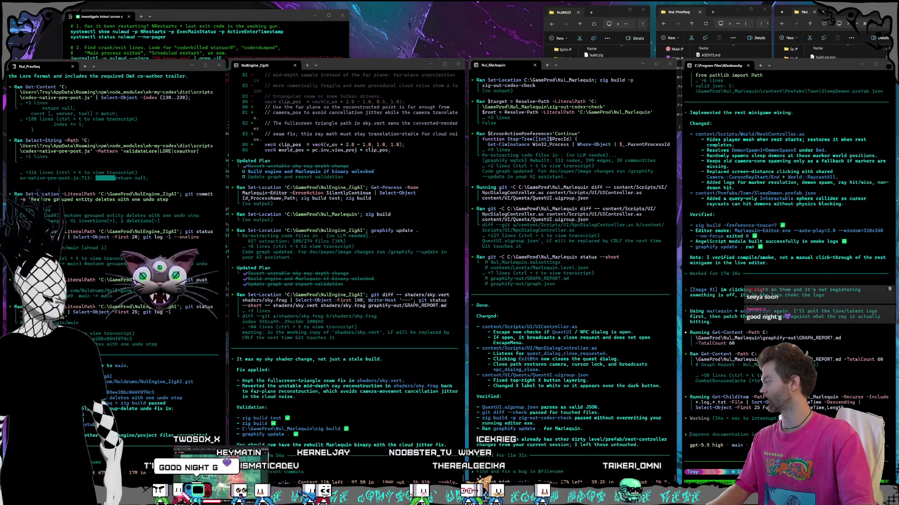
# Switch over to the Twitch live stream page in the browser.
pyautogui.hotkey('alt', 'Tab')
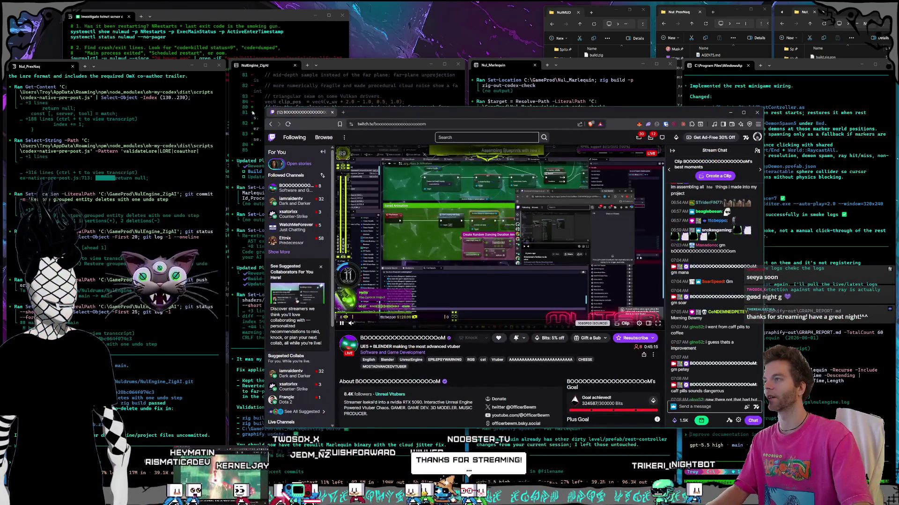
# Enlarge and reposition the Twitch browser window, then close it with Ctrl+W.
pyautogui.moveTo(260, 104); pyautogui.dragTo(186, 69)
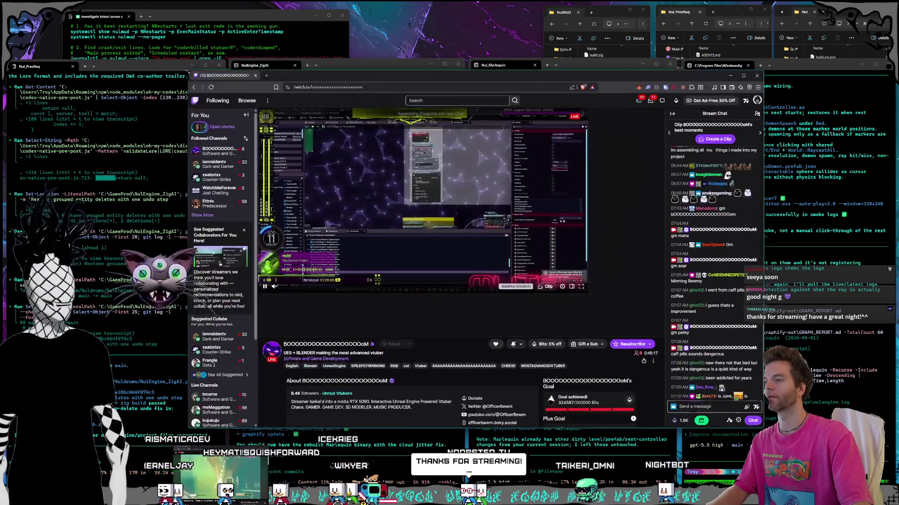
pyautogui.moveTo(374, 79); pyautogui.dragTo(358, 32)
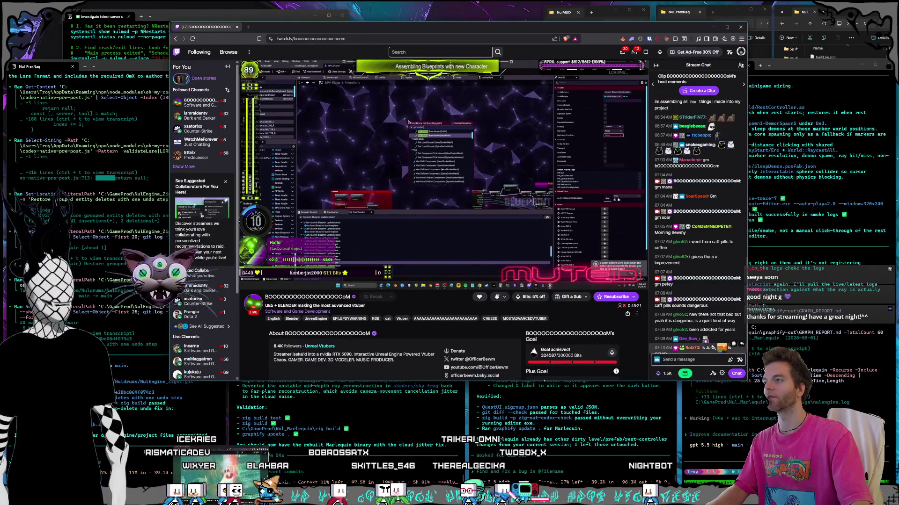
pyautogui.hotkey('ctrl', 'w')
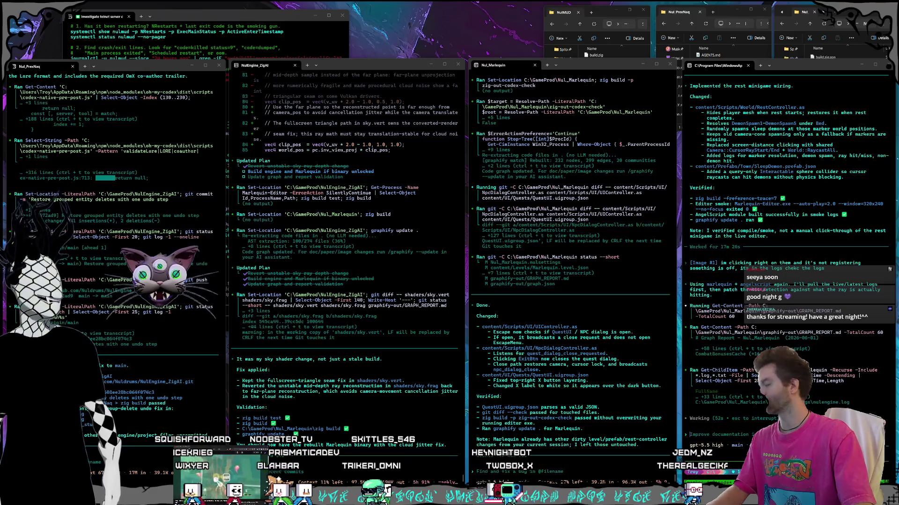